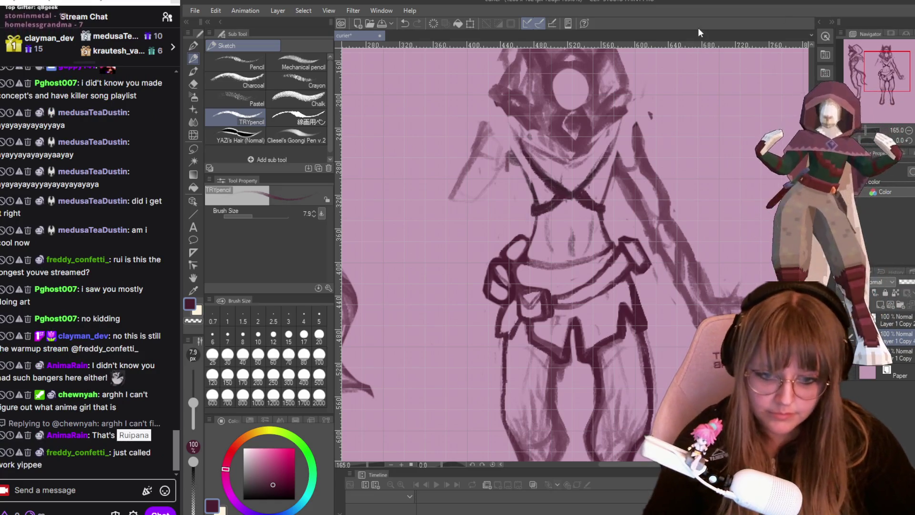
scroll(575, 166, "down", 1)
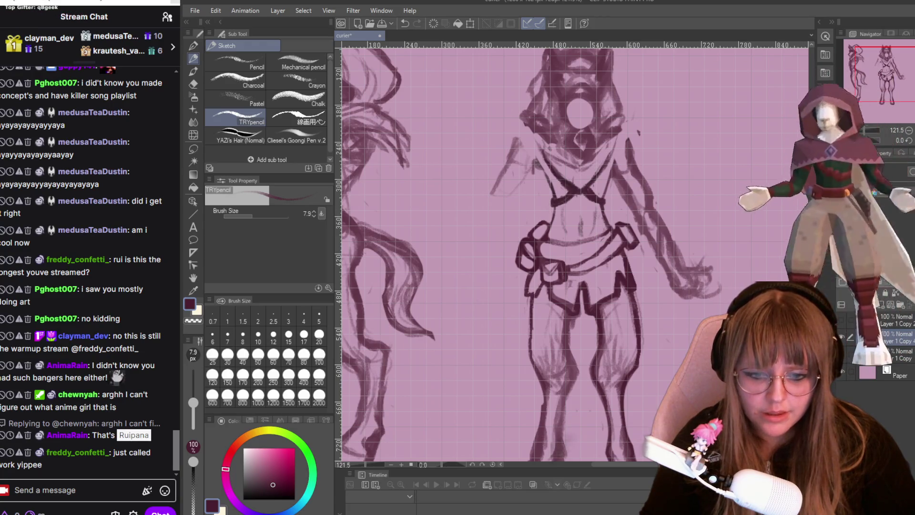
scroll(574, 254, "up", 2)
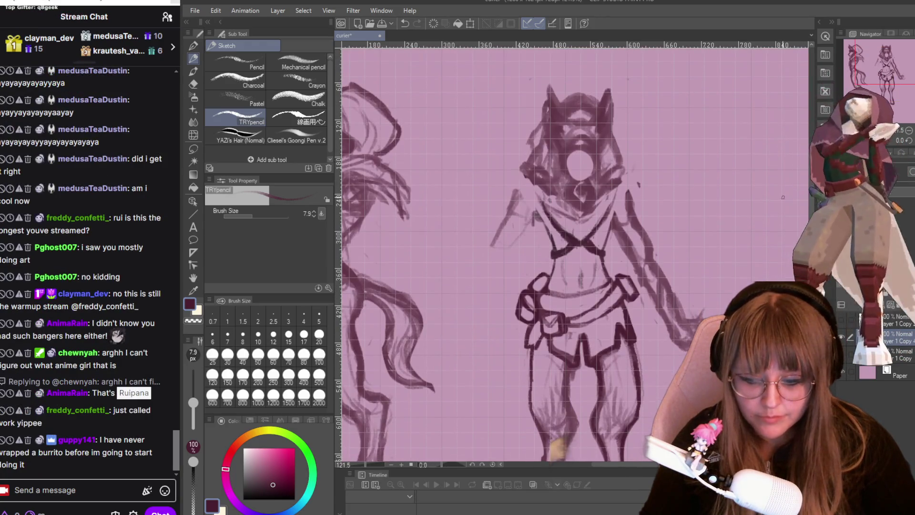
scroll(685, 293, "up", 1)
scroll(611, 265, "up", 1)
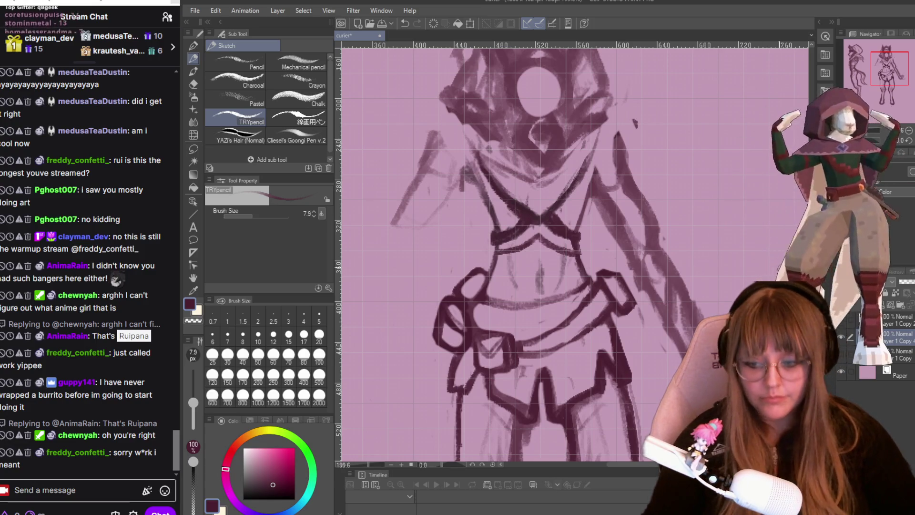
scroll(265, 77, "down", 1)
scroll(572, 251, "down", 1)
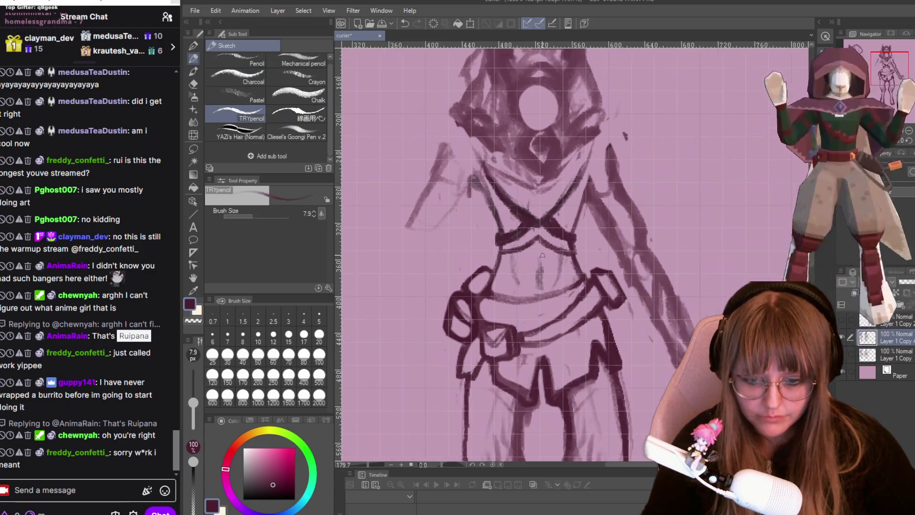
scroll(572, 251, "down", 2)
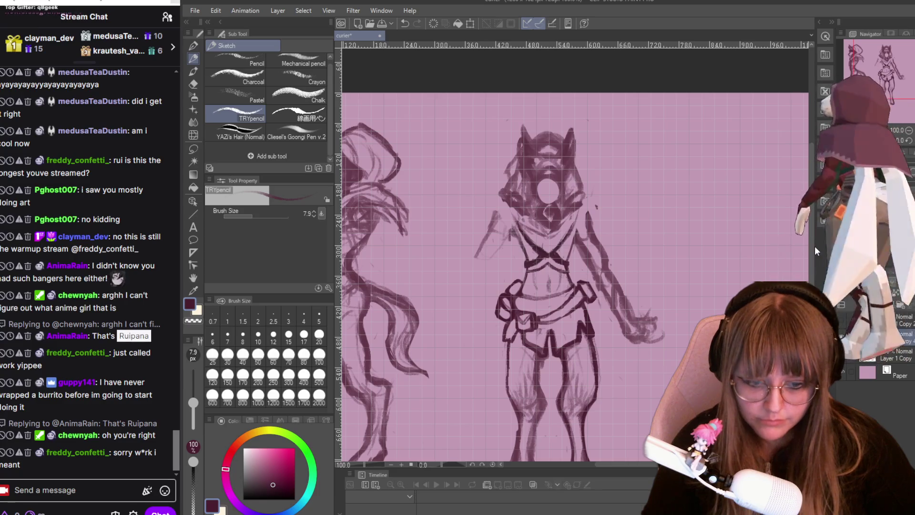
scroll(813, 247, "down", 1)
scroll(685, 247, "down", 3)
scroll(633, 239, "up", 2)
scroll(634, 239, "up", 1)
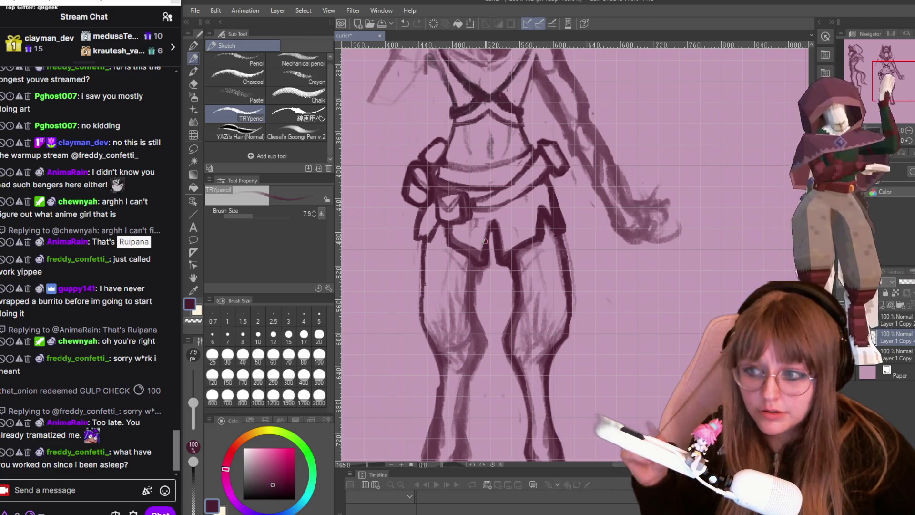
scroll(484, 242, "down", 3)
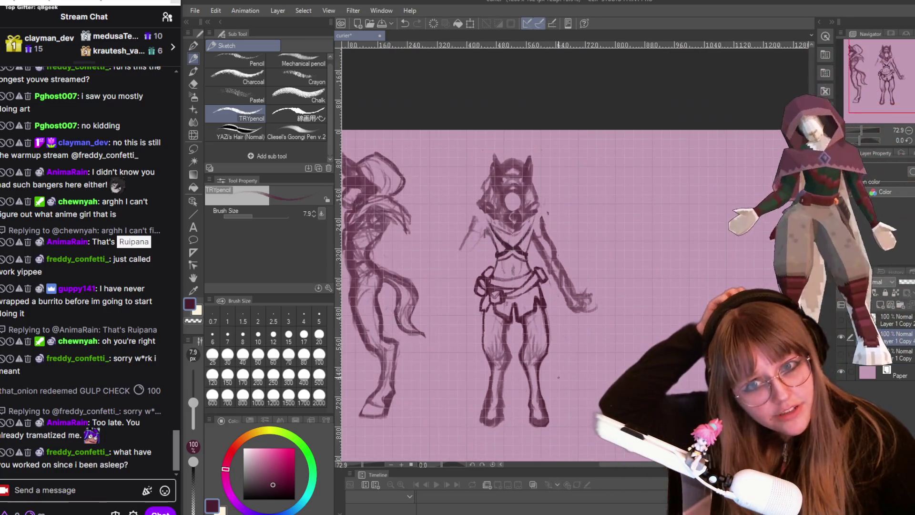
- Erase the dark scarf strokes beneath the face circle and switch back to the sketch pencil for the collar line
left_click_drag(650, 464, 625, 466)
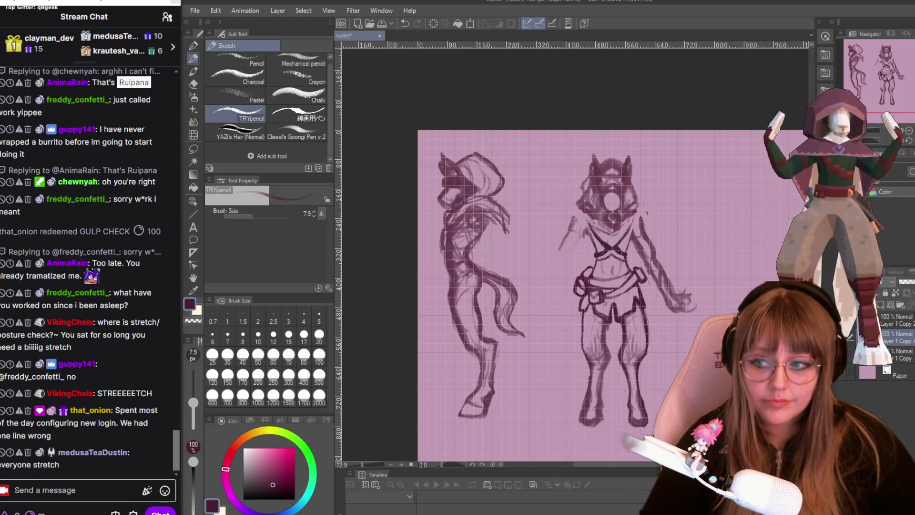
scroll(724, 257, "up", 1)
scroll(665, 261, "up", 1)
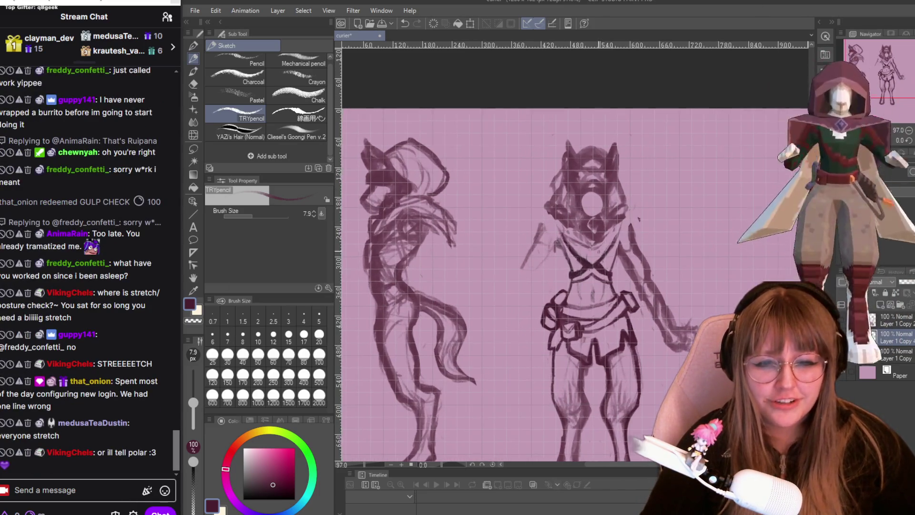
scroll(604, 263, "up", 2)
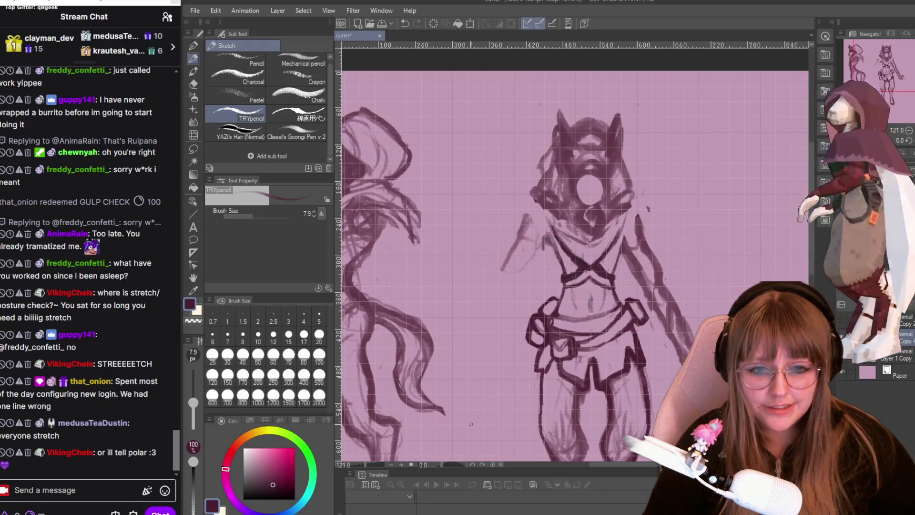
scroll(643, 386, "up", 1)
scroll(645, 386, "up", 1)
scroll(643, 386, "up", 1)
scroll(644, 386, "up", 2)
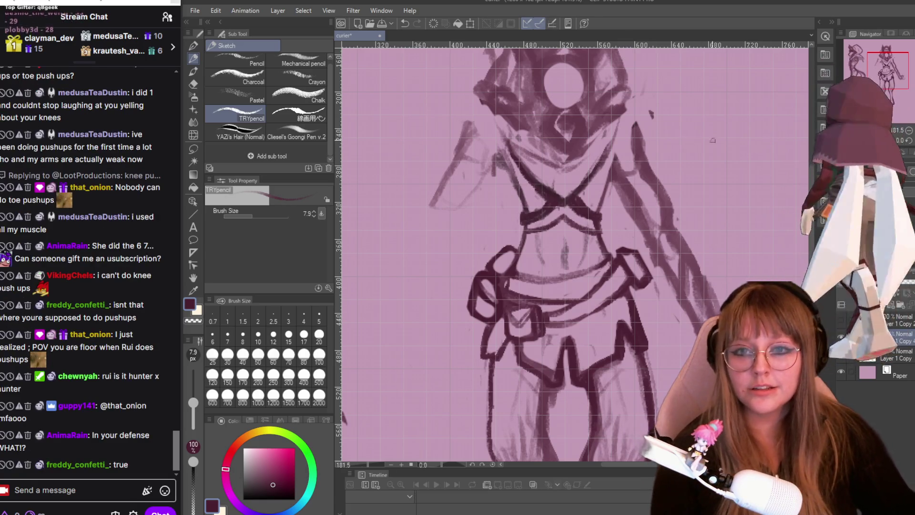
scroll(544, 115, "down", 2)
scroll(544, 115, "down", 2)
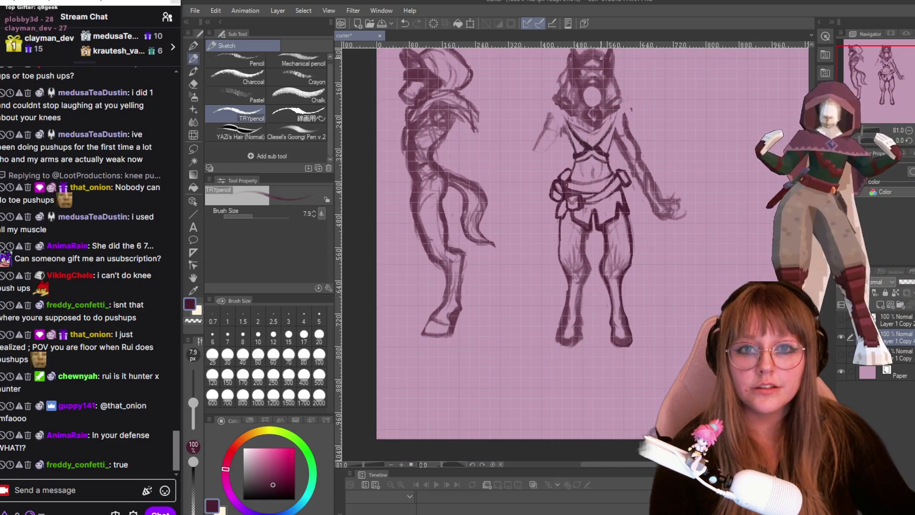
scroll(593, 50, "up", 5)
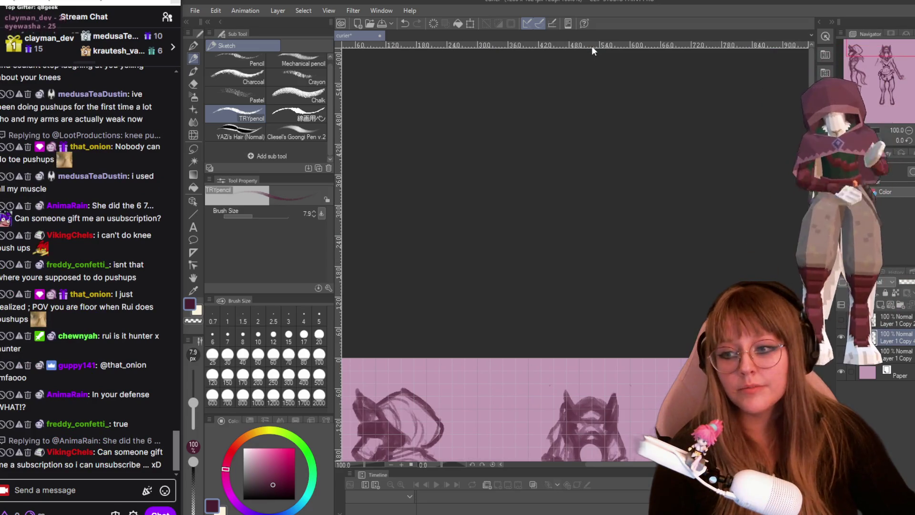
scroll(592, 50, "down", 2)
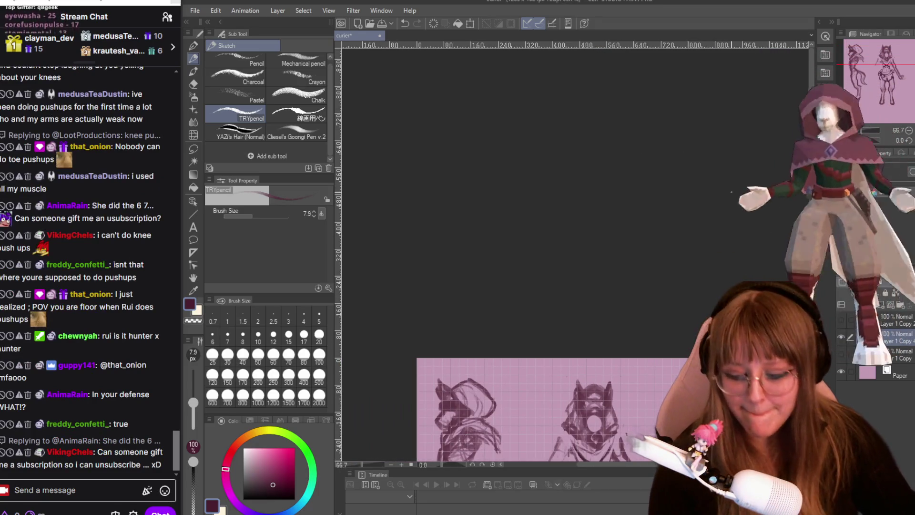
scroll(593, 265, "down", 2)
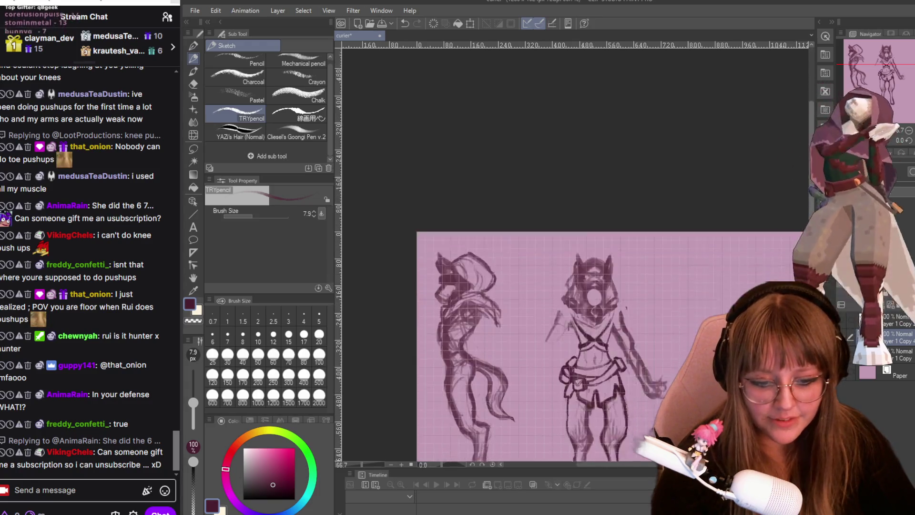
scroll(592, 265, "down", 3)
scroll(580, 144, "up", 2)
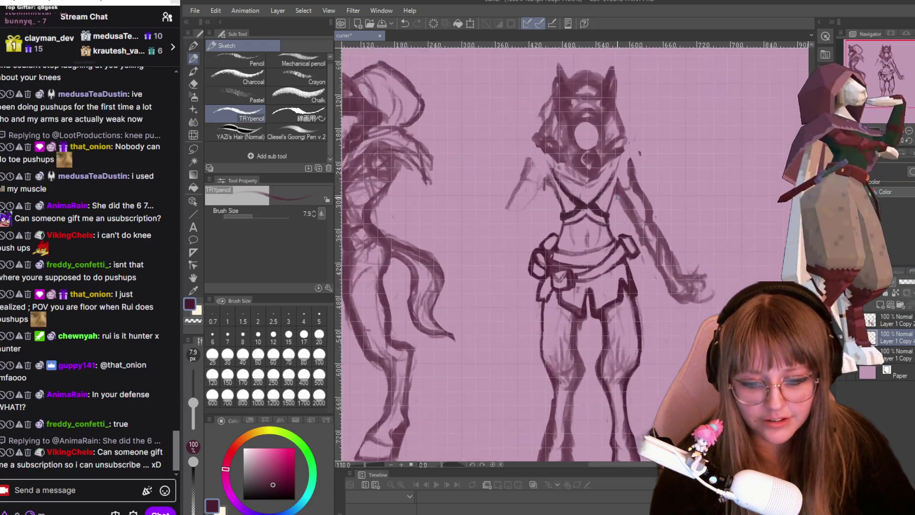
scroll(580, 144, "up", 2)
scroll(580, 144, "up", 2)
scroll(579, 144, "up", 2)
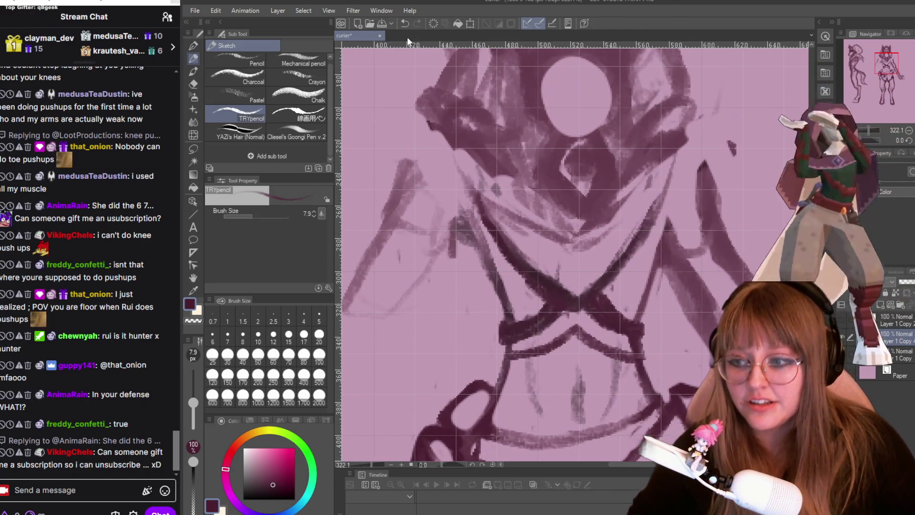
scroll(632, 478, "down", 1)
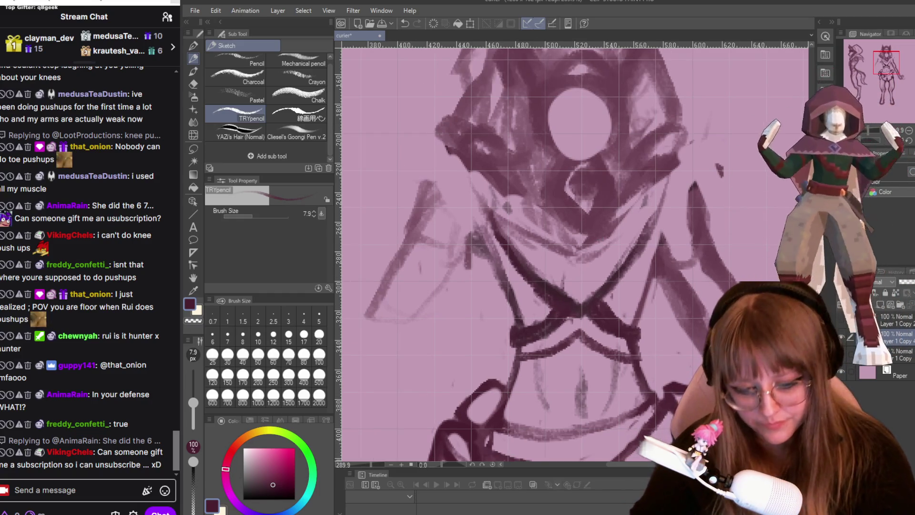
key("e")
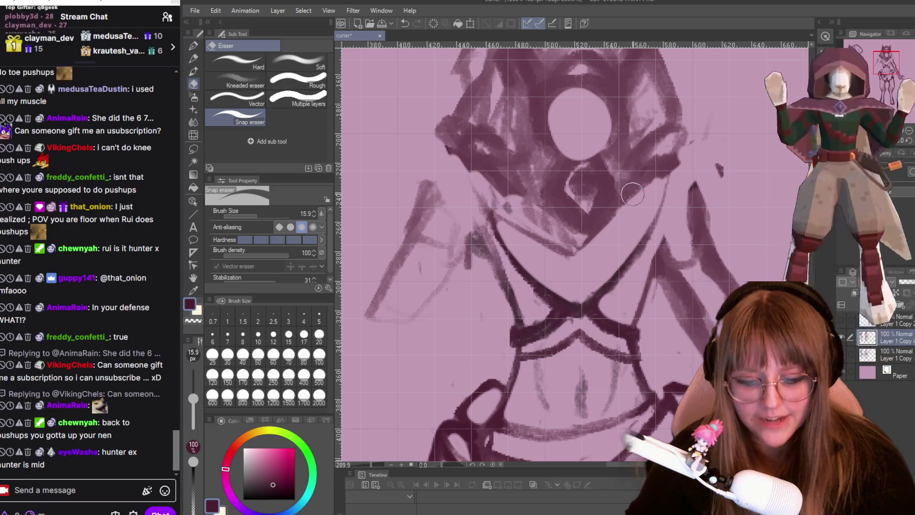
key("p")
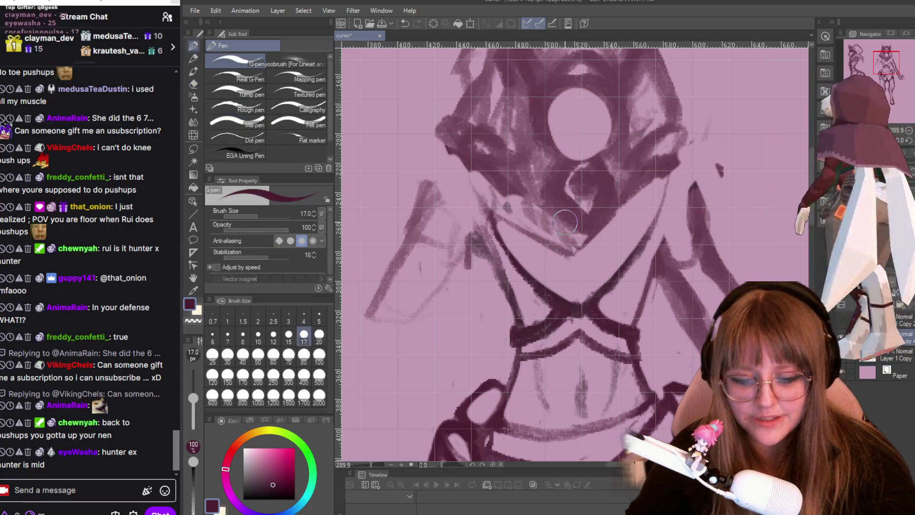
key("p")
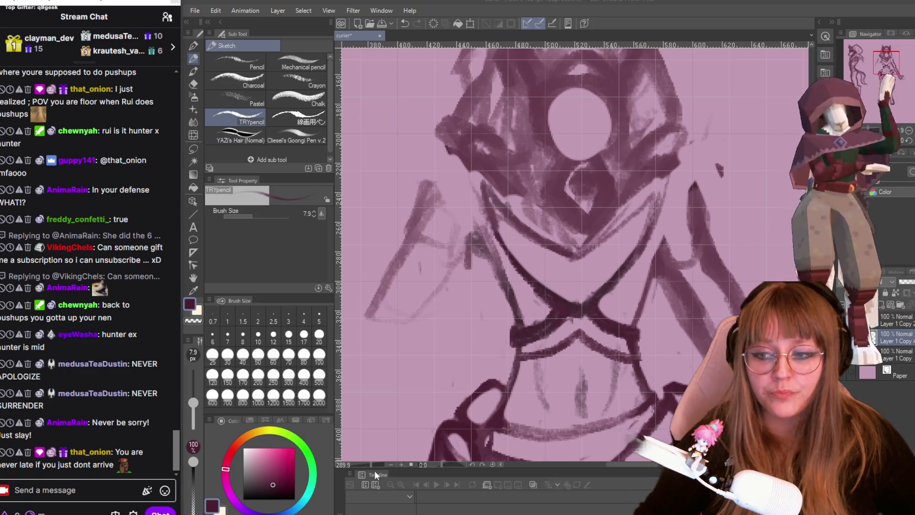
scroll(744, 109, "up", 1)
scroll(733, 128, "up", 1)
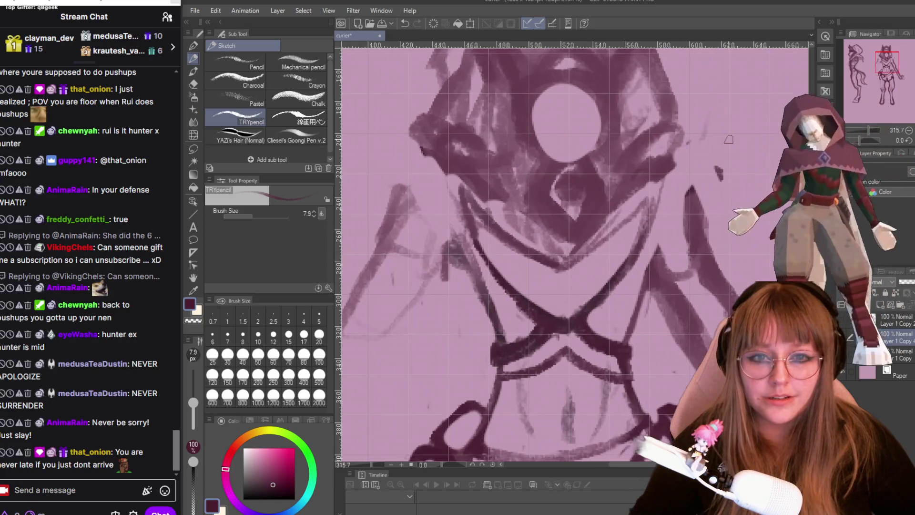
- Erase the remaining dark strokes beneath the face circle with the eraser
key("e")
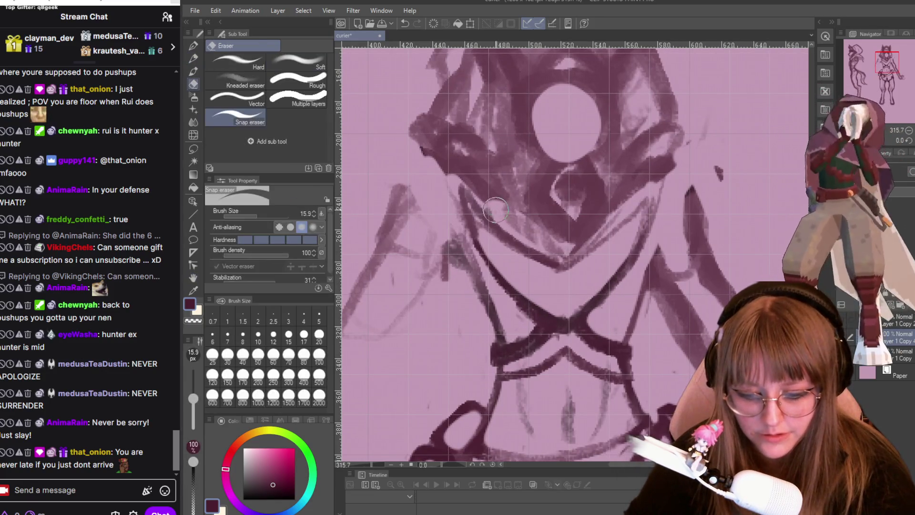
mouse_move(593, 217)
left_mouse_down()
mouse_move(572, 181)
mouse_move(575, 219)
mouse_move(553, 250)
left_mouse_up()
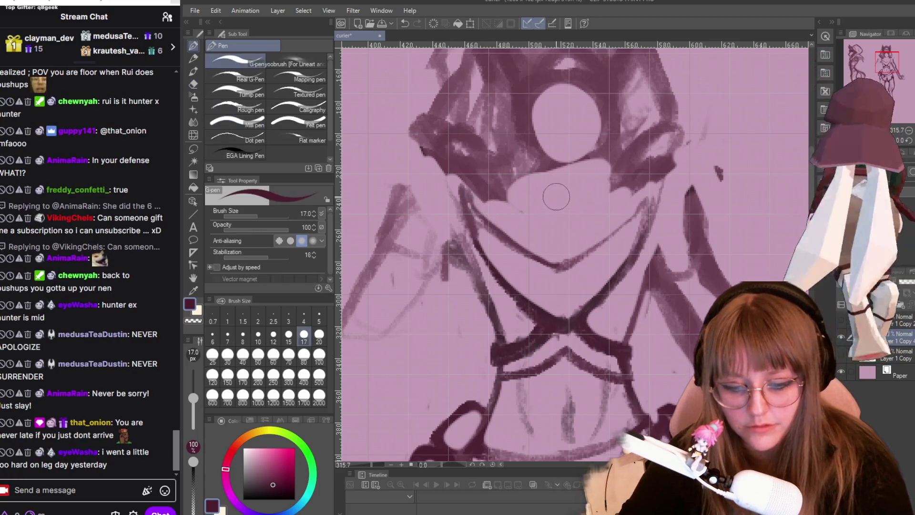
key("p")
key("p")
- Pencil a new line under the face, a small ring inside the diamond, and darken its upper-right edge
mouse_move(548, 181)
left_mouse_down()
mouse_move(556, 230)
mouse_move(578, 197)
left_mouse_up()
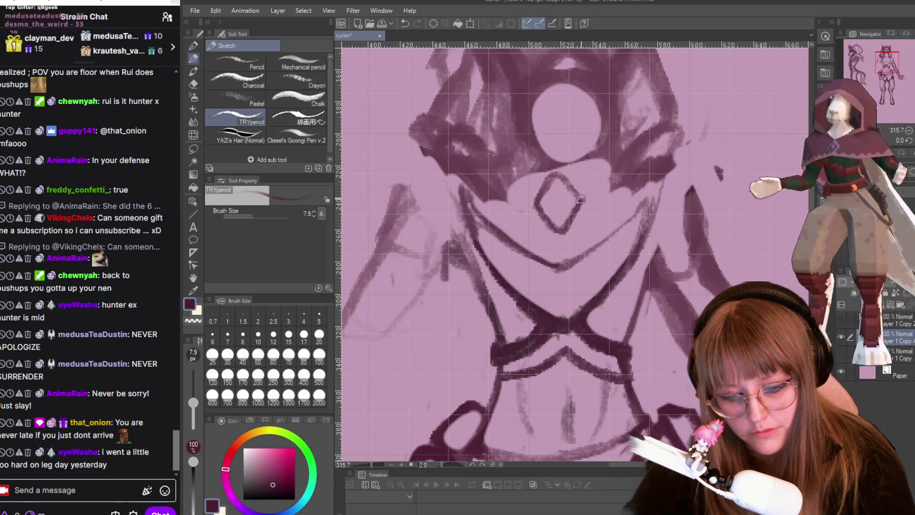
mouse_move(549, 194)
left_mouse_down()
mouse_move(565, 211)
mouse_move(555, 212)
left_mouse_up()
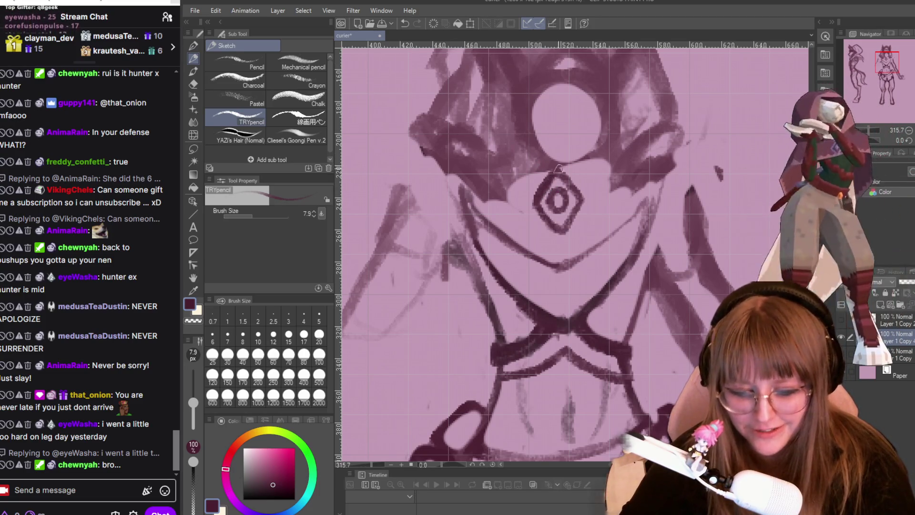
left_click_drag(570, 178, 580, 202)
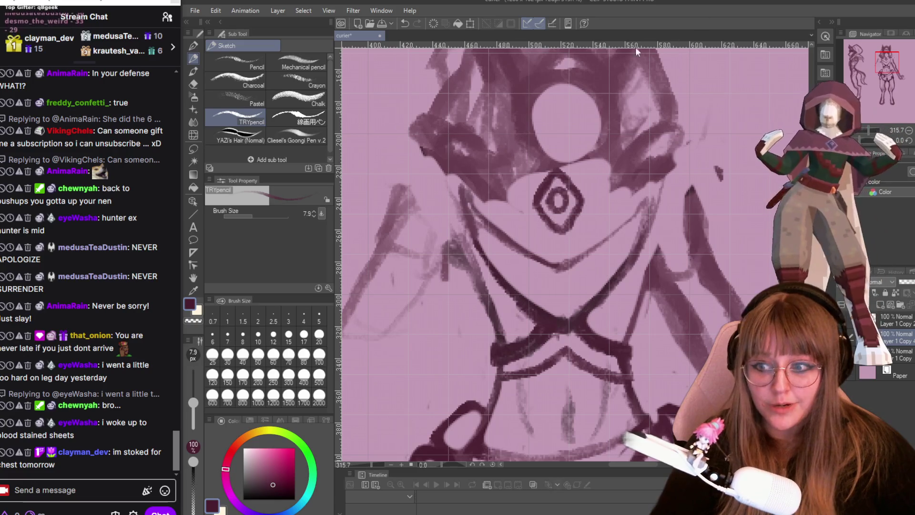
scroll(406, 240, "down", 1)
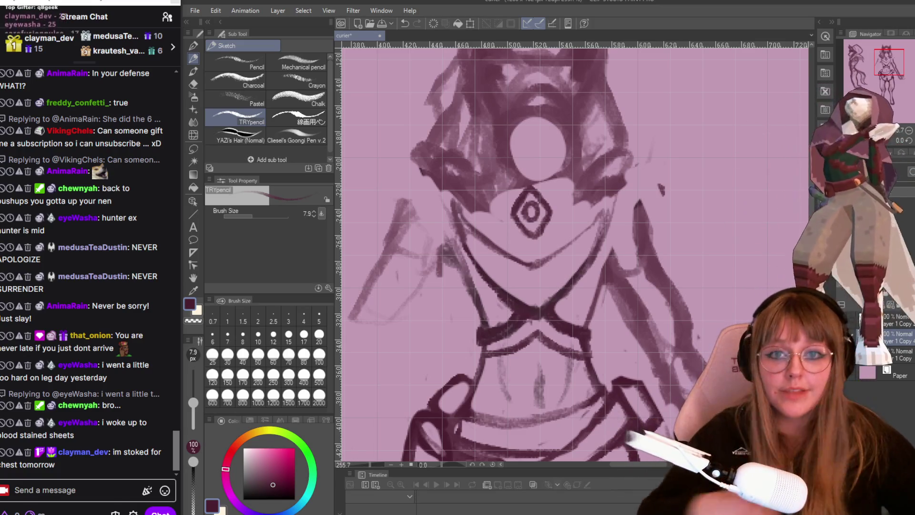
scroll(722, 198, "down", 1)
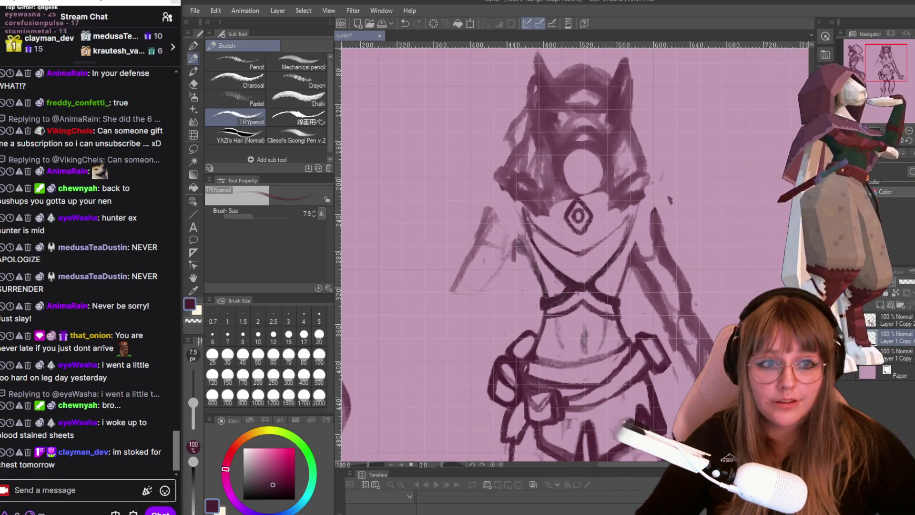
scroll(640, 321, "down", 1)
scroll(640, 321, "up", 1)
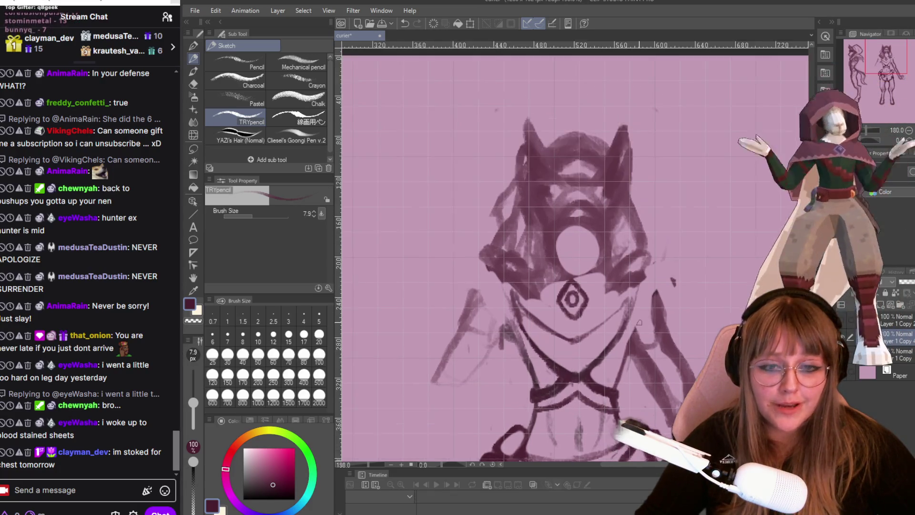
scroll(640, 320, "up", 1)
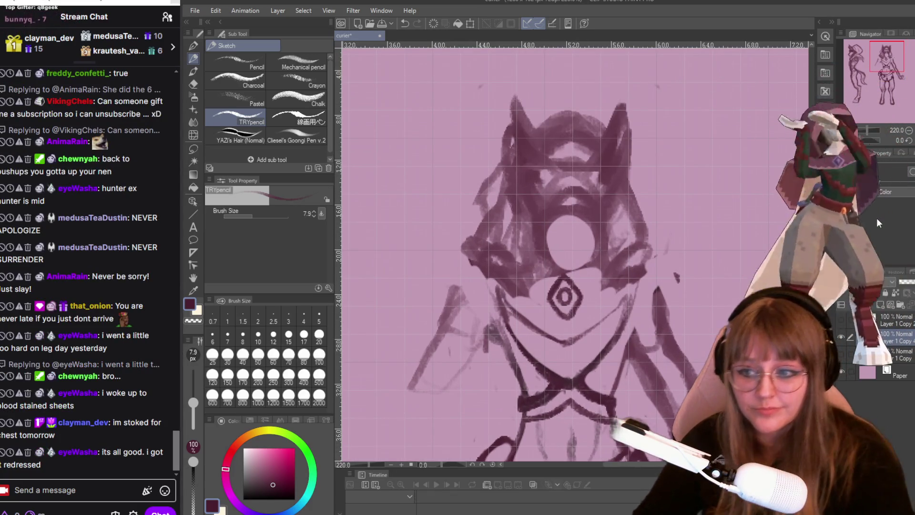
- Lasso the chest diamond, enlarge it with Scale/Rotate, settle it slightly lower and confirm
left_click(193, 148)
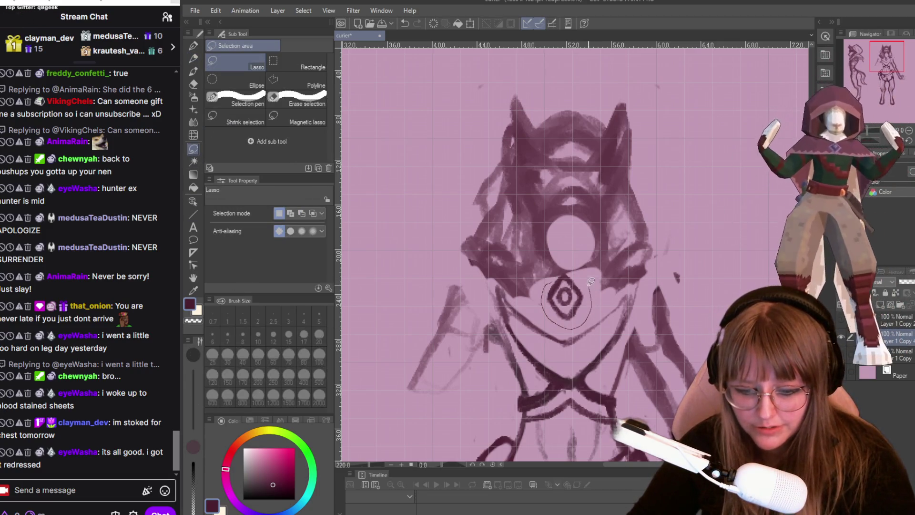
left_click_drag(561, 270, 562, 271)
key("minus")
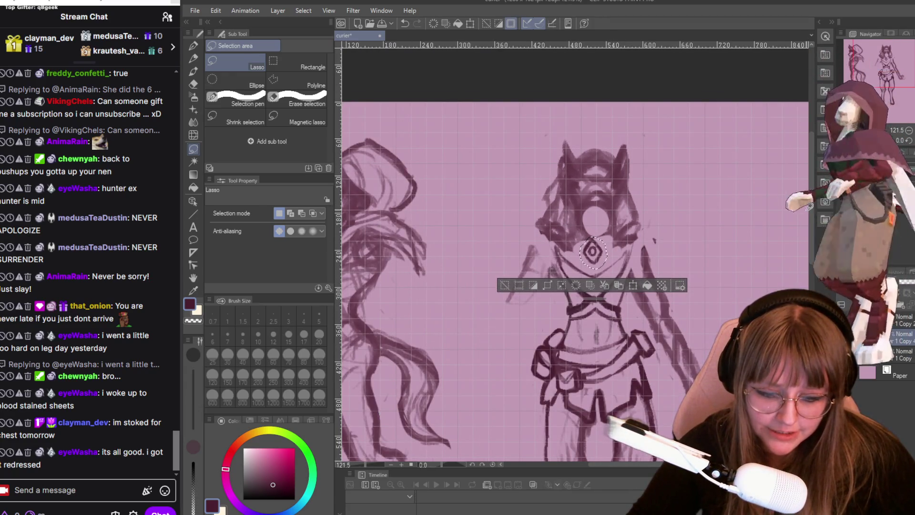
scroll(566, 193, "up", 2)
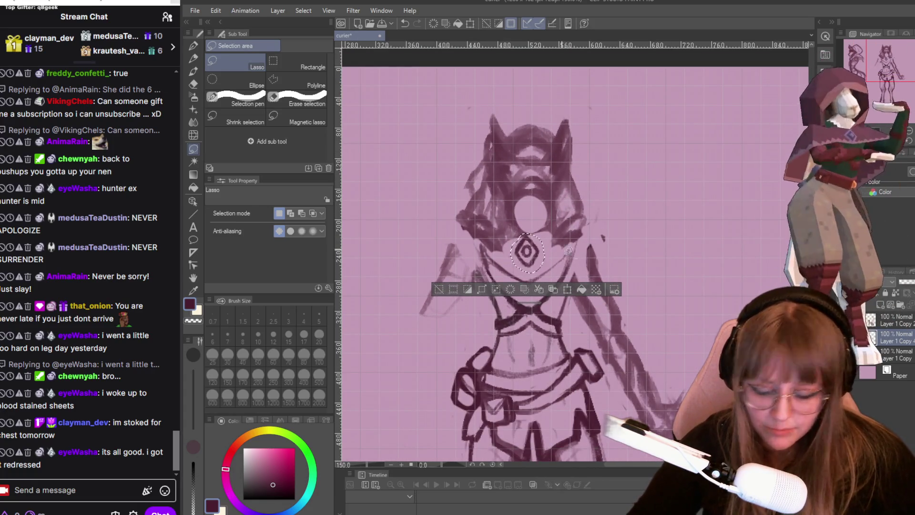
key("ctrl+t")
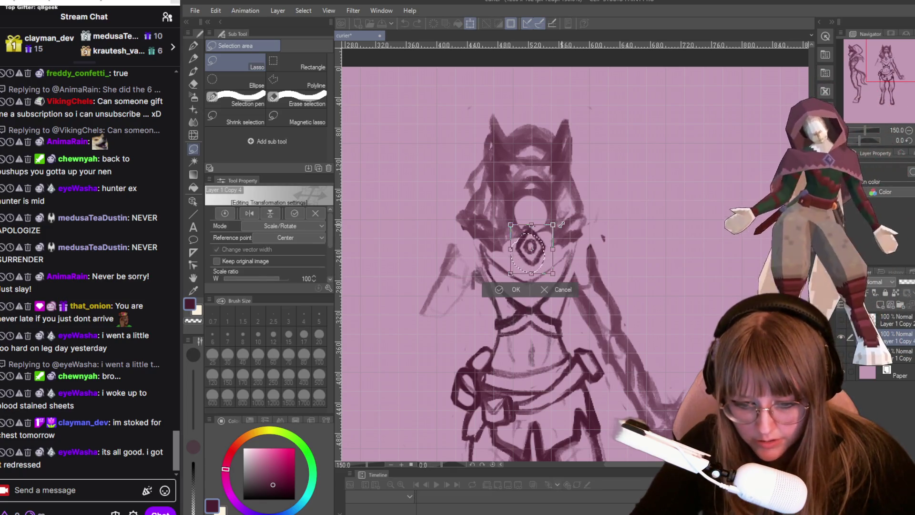
left_click_drag(543, 252, 548, 271)
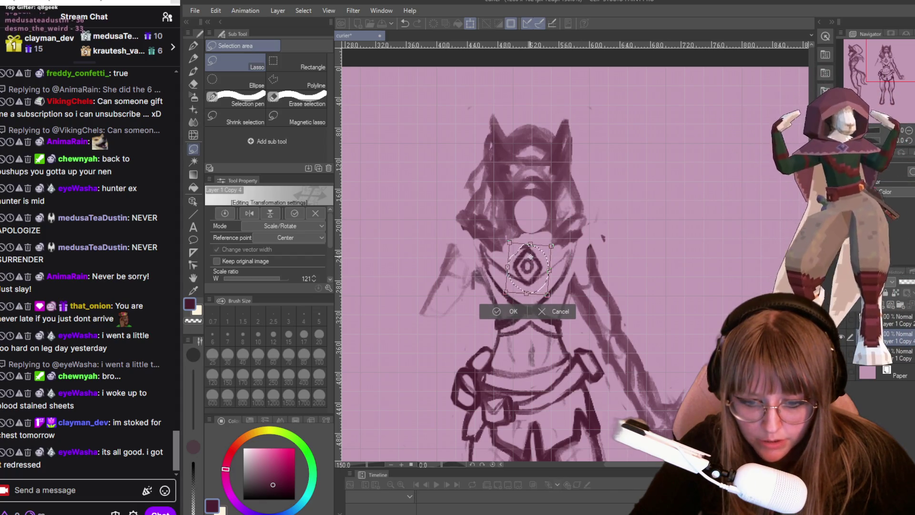
left_click_drag(539, 275, 541, 266)
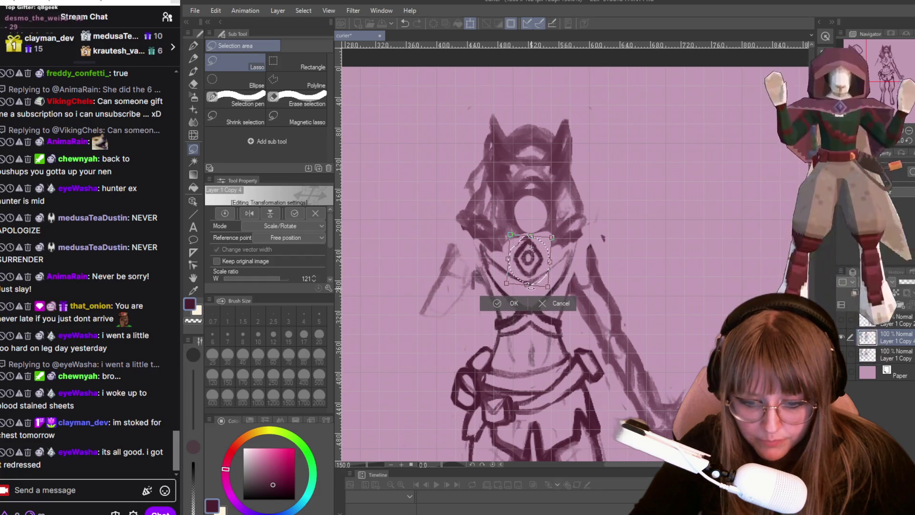
left_click(500, 303)
scroll(494, 308, "up", 1)
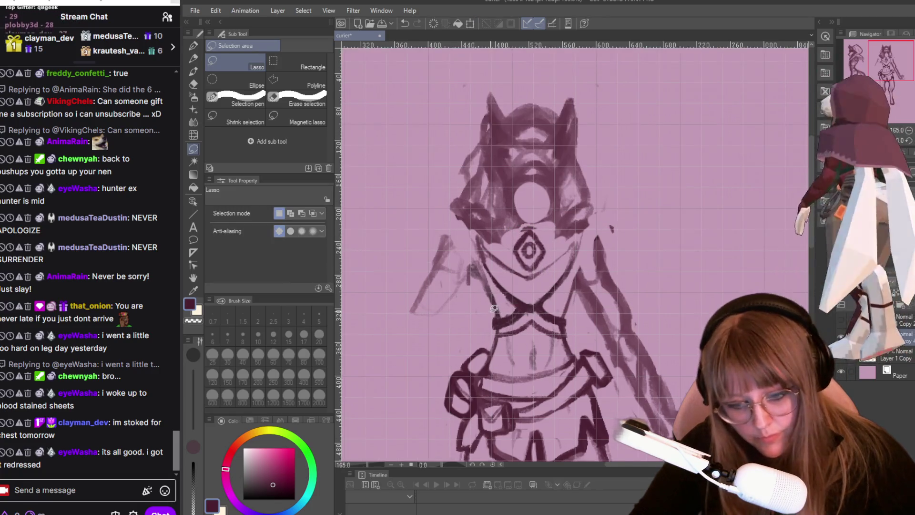
scroll(493, 308, "down", 1)
scroll(494, 308, "down", 2)
scroll(501, 251, "down", 2)
scroll(505, 221, "up", 1)
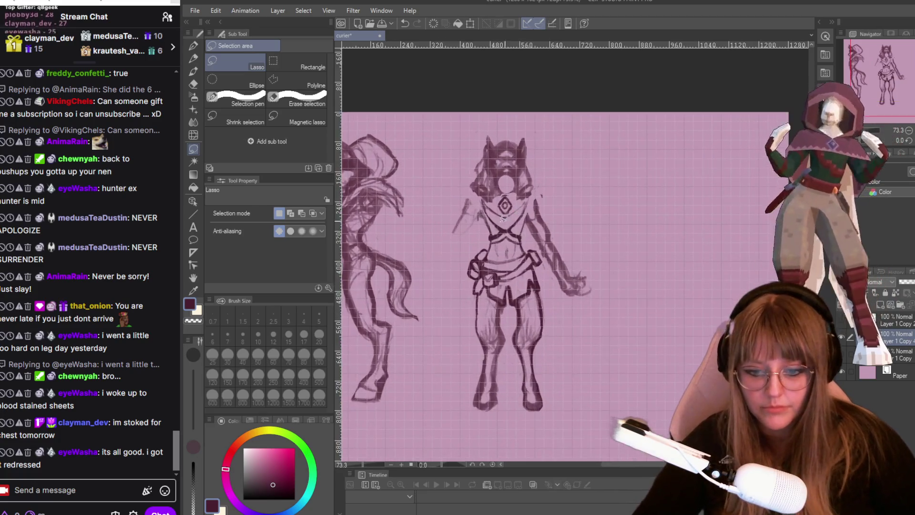
scroll(505, 218, "up", 1)
scroll(543, 193, "up", 1)
scroll(594, 158, "up", 1)
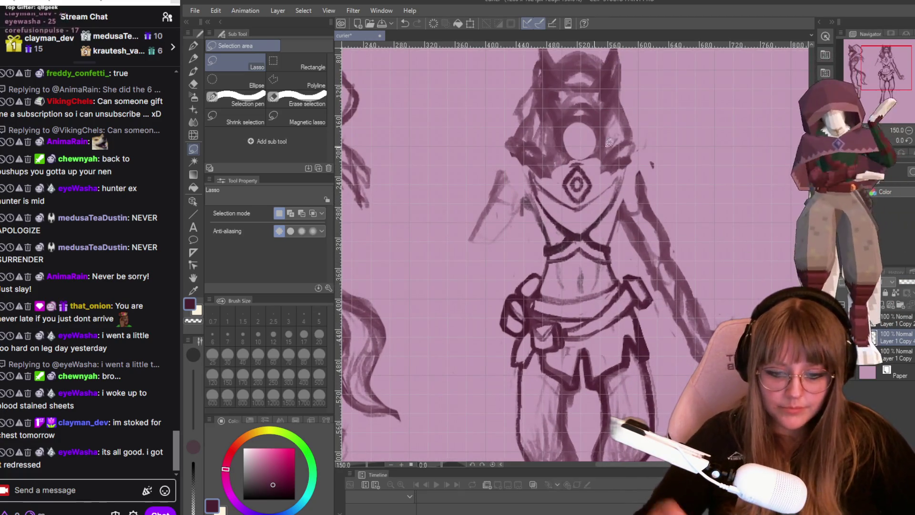
scroll(663, 211, "up", 1)
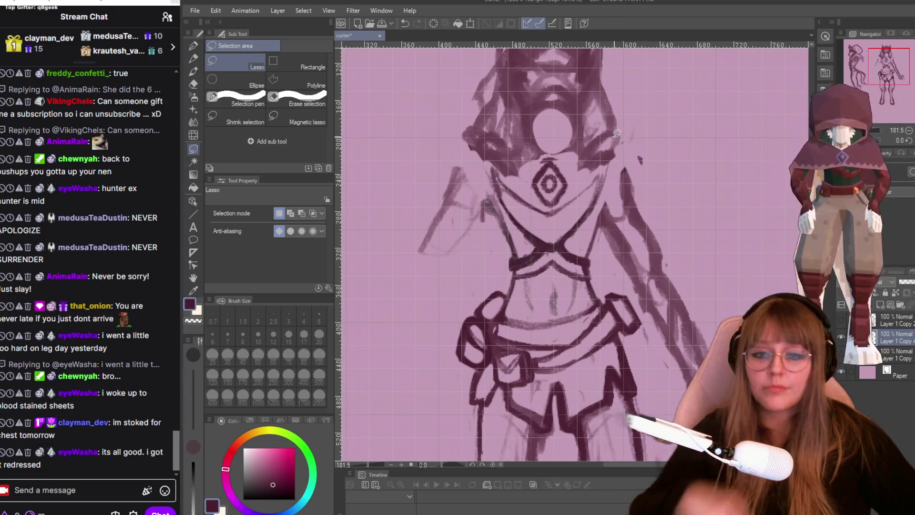
scroll(618, 216, "down", 1)
scroll(618, 216, "up", 1)
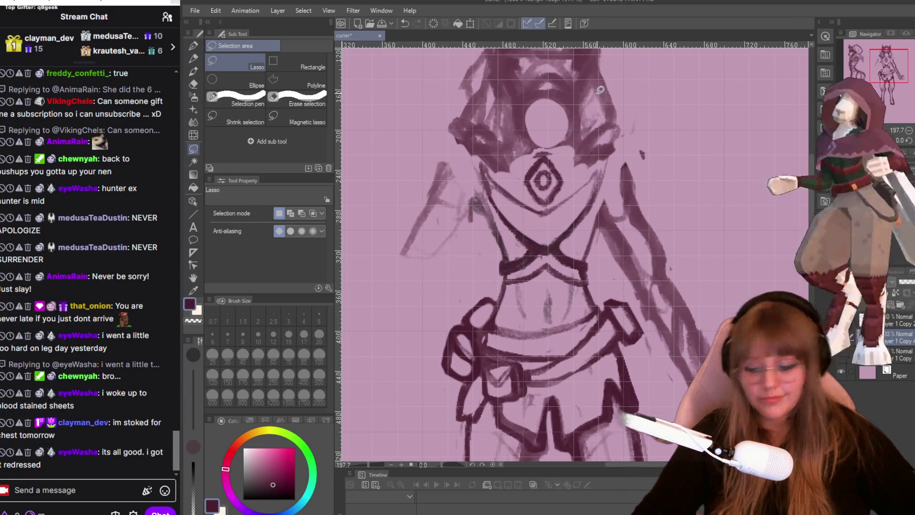
- Switch from the eraser to the TRYpencil sketch tool and return focus to the canvas
key("e")
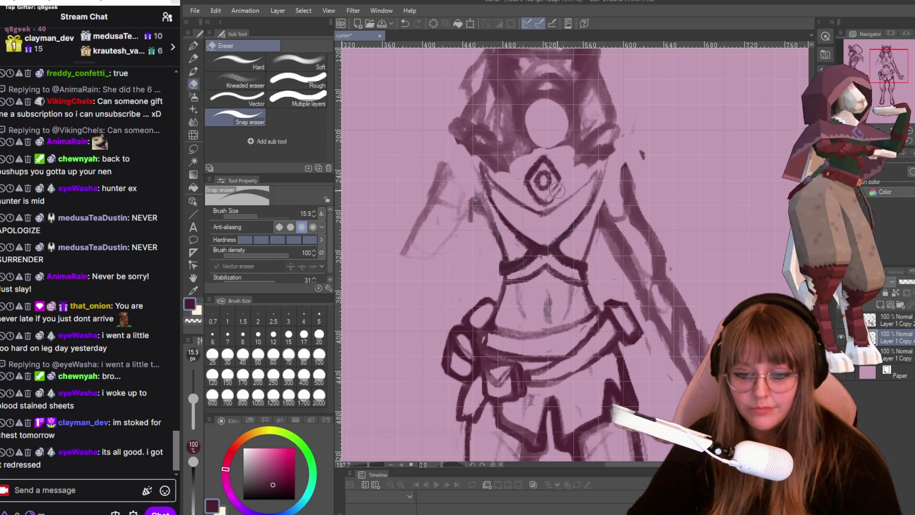
key("p")
key("p")
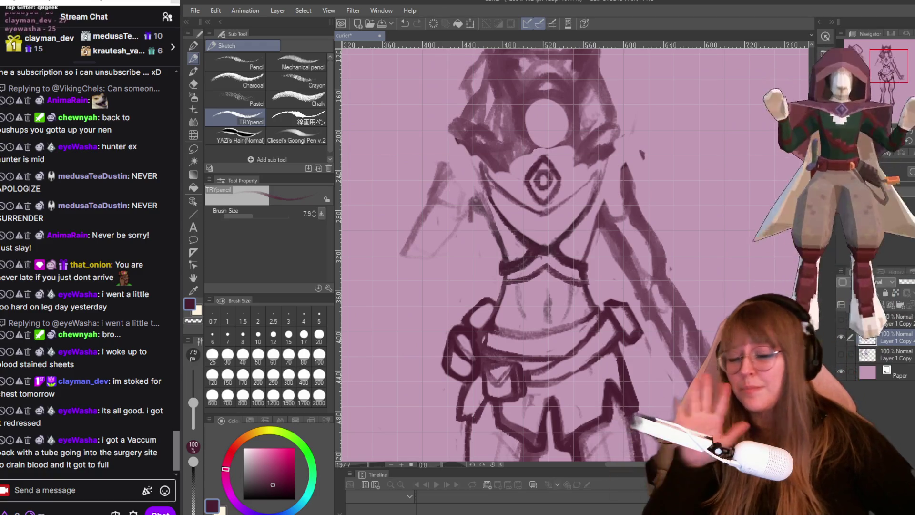
left_click(32, 440)
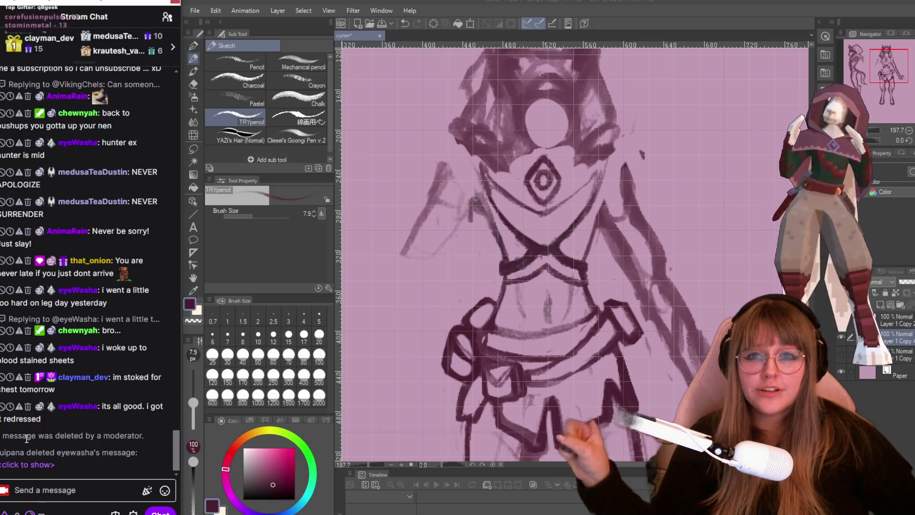
left_click(496, 233)
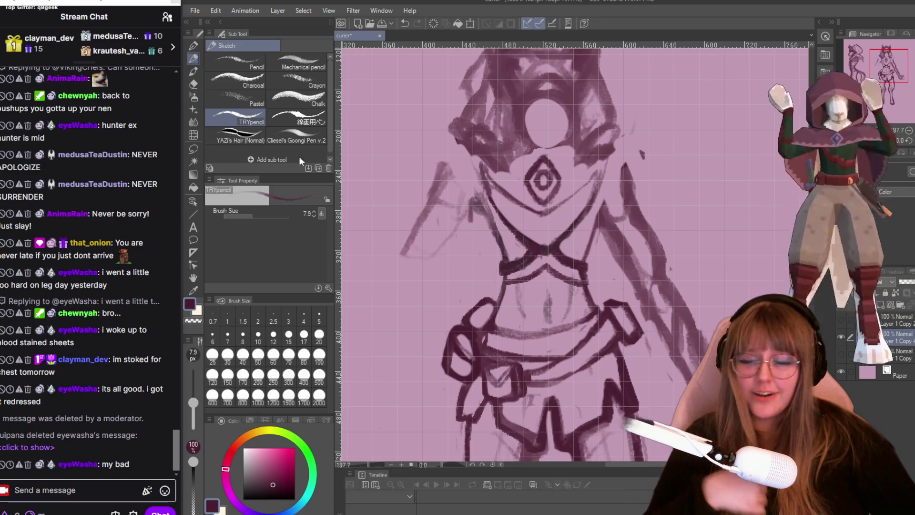
scroll(712, 200, "down", 2)
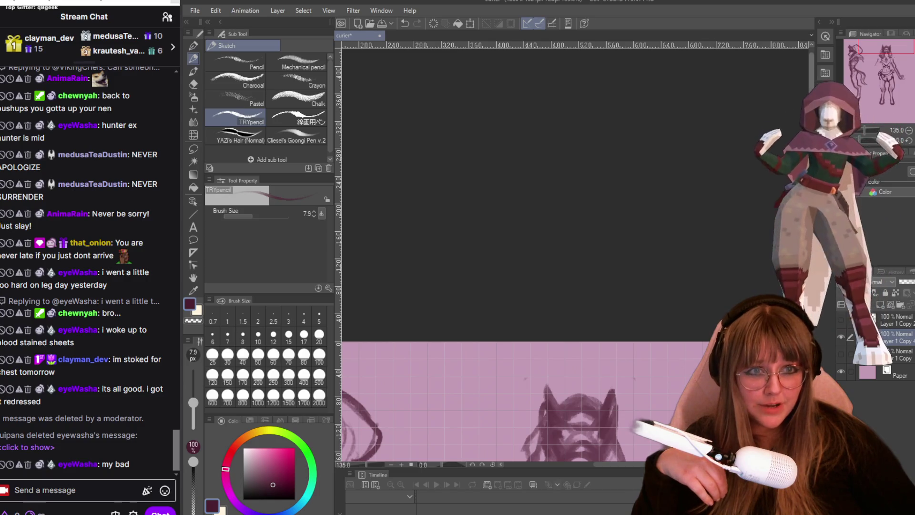
- Rework the face outline around the hood opening, alternating eraser, pen and pencil on the head area
left_click_drag(567, 443, 568, 265)
scroll(567, 264, "up", 3)
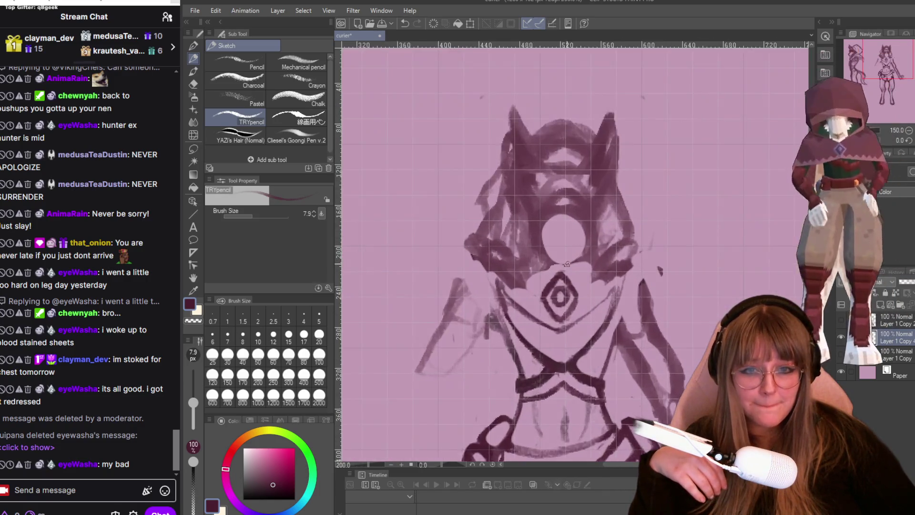
scroll(568, 263, "up", 2)
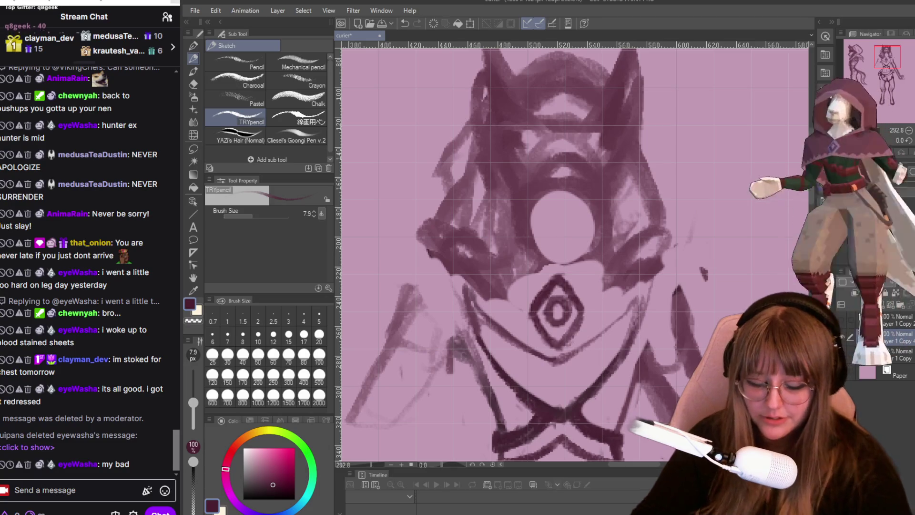
key("e")
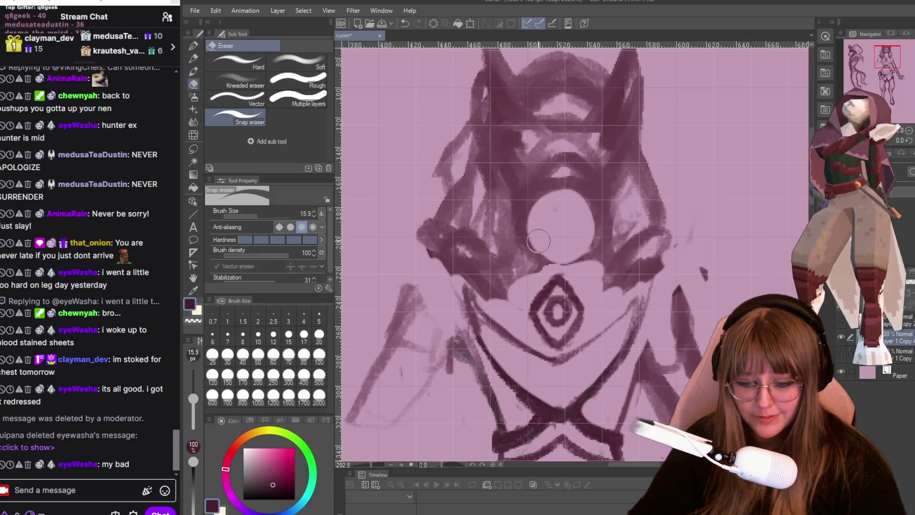
key("p")
key("p")
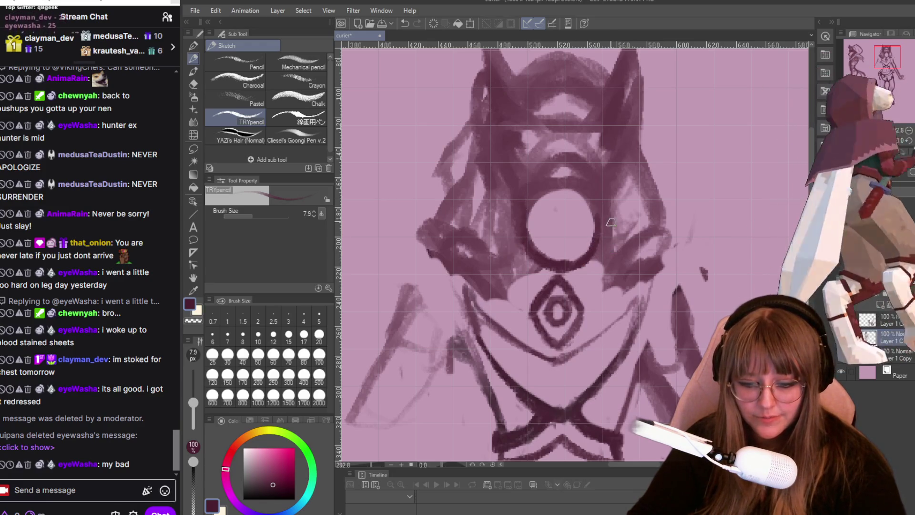
key("e")
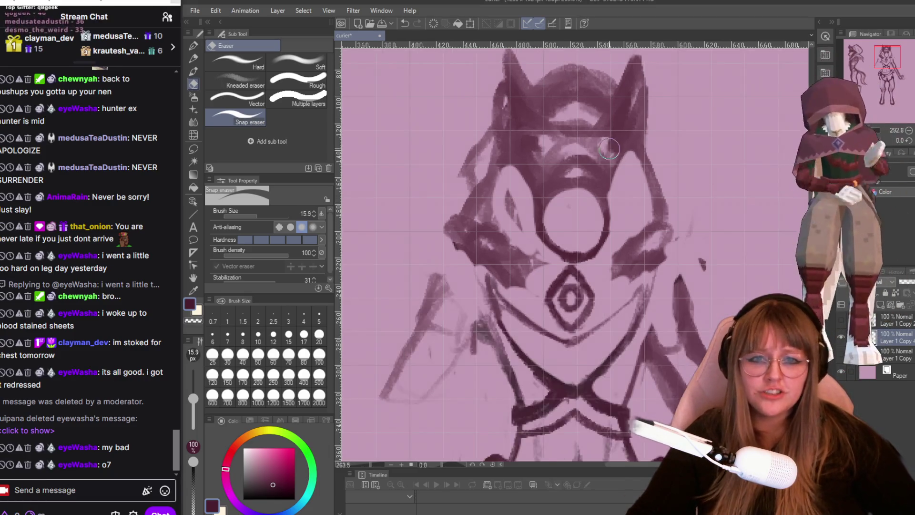
scroll(600, 147, "up", 3)
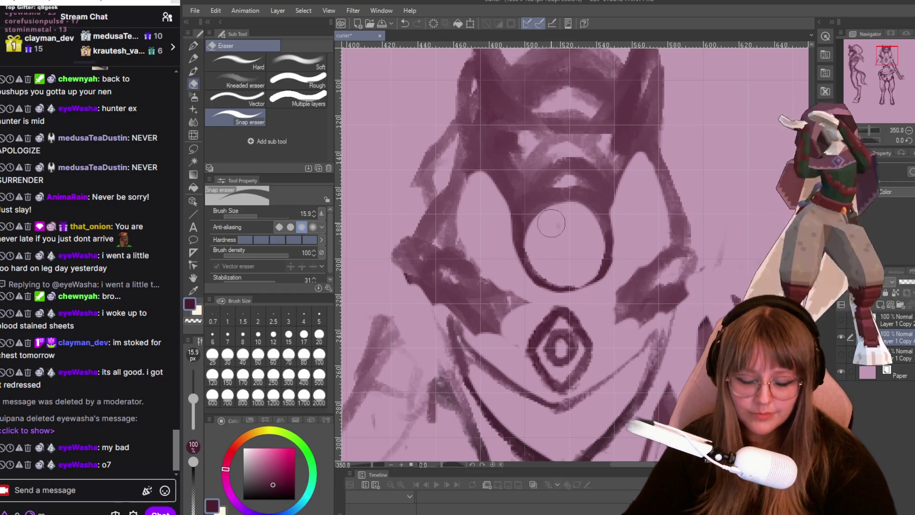
key("p")
scroll(565, 195, "down", 2)
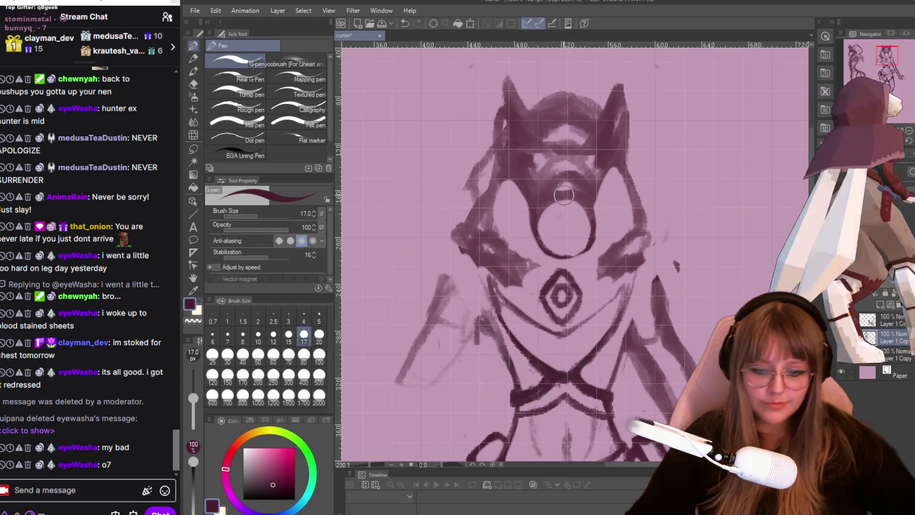
scroll(565, 195, "down", 2)
scroll(565, 195, "down", 1)
left_click_drag(636, 463, 595, 463)
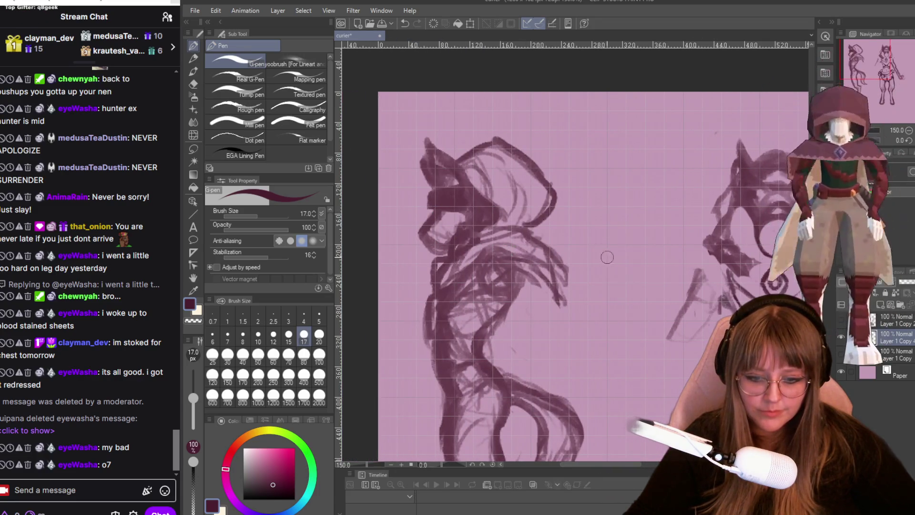
left_click_drag(584, 466, 608, 464)
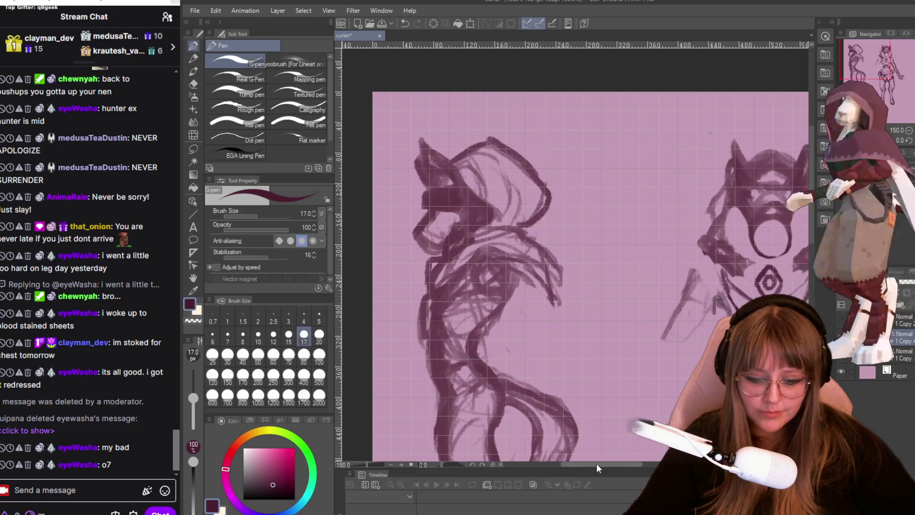
scroll(715, 250, "up", 3)
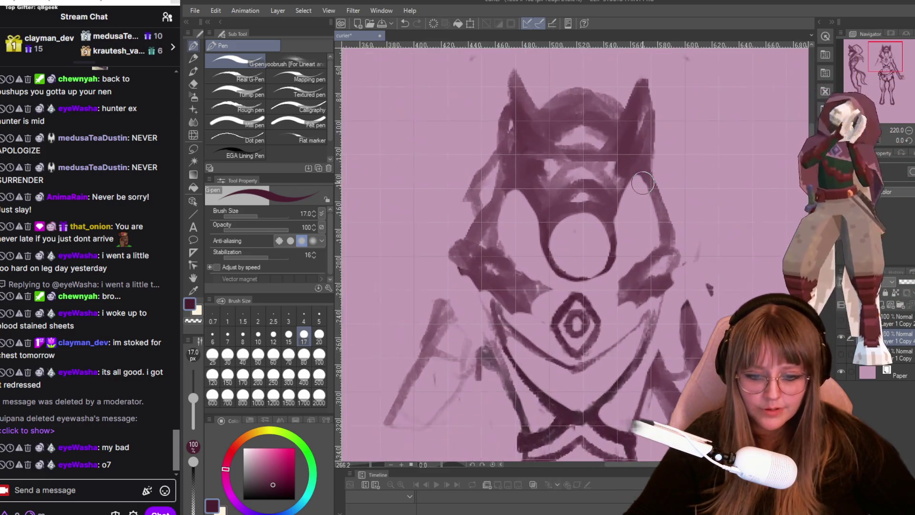
key("p")
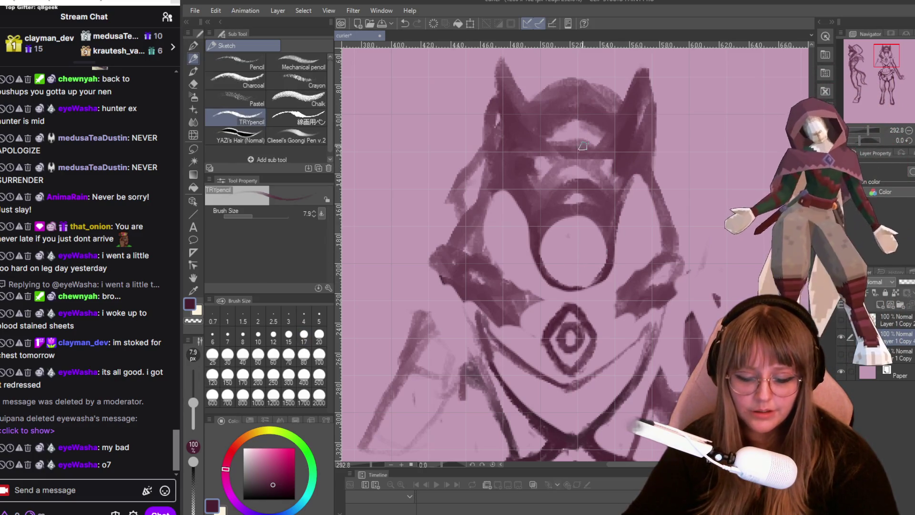
- Erase the forehead, ear and hood outline strokes around the head, leaving a short top arc and the face line
key("e")
left_click_drag(541, 171, 609, 222)
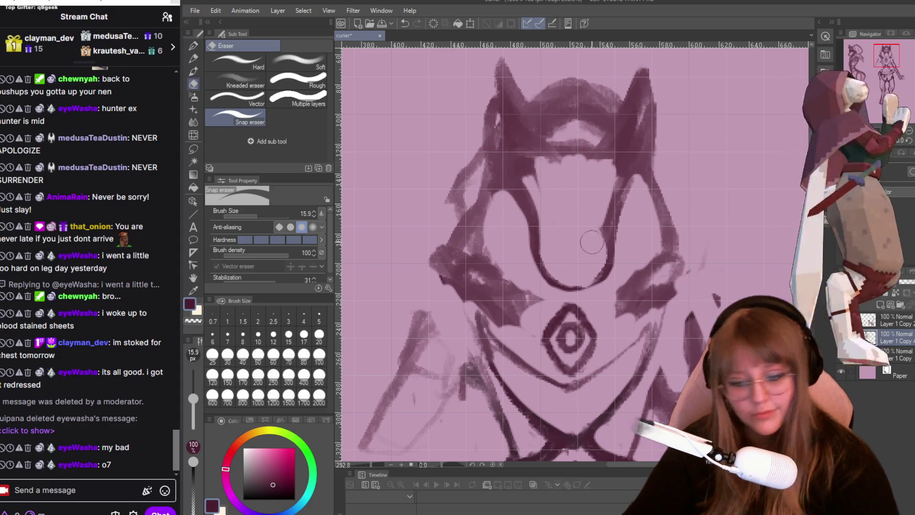
left_click_drag(621, 166, 532, 178)
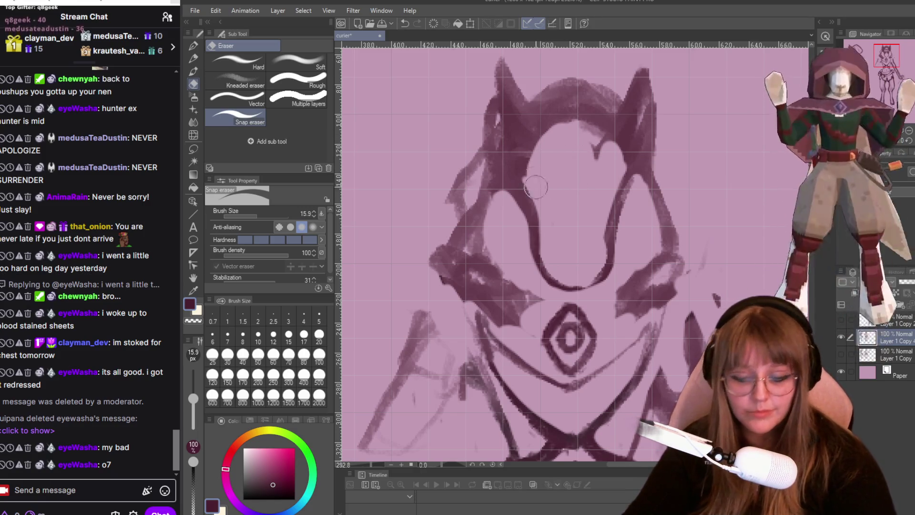
left_click_drag(524, 153, 507, 66)
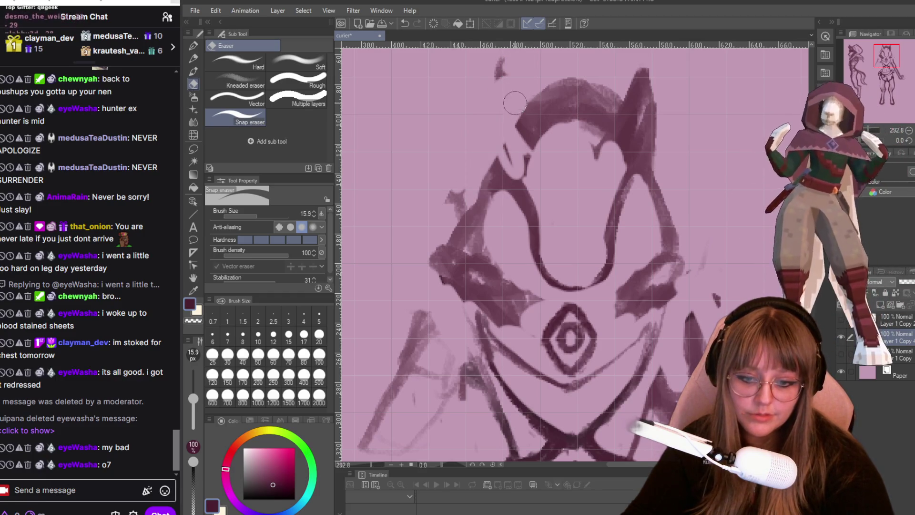
left_click_drag(539, 130, 554, 108)
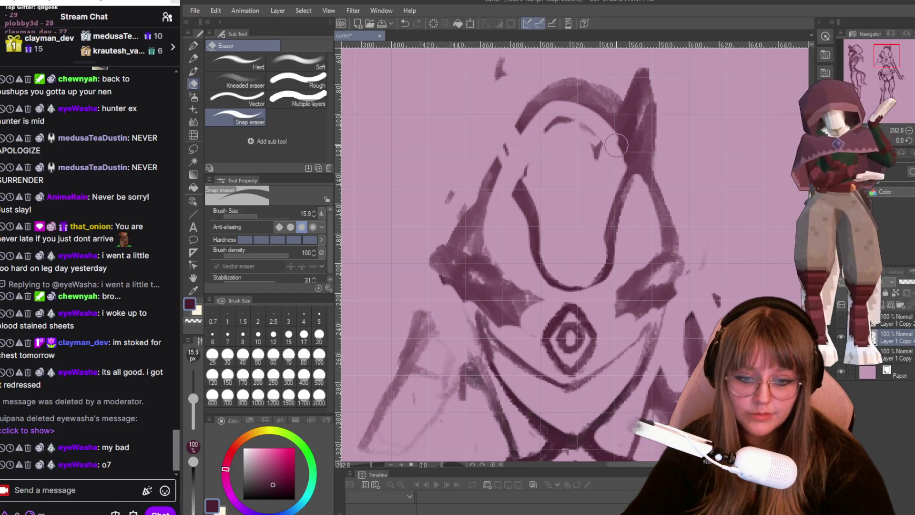
left_click_drag(613, 141, 607, 171)
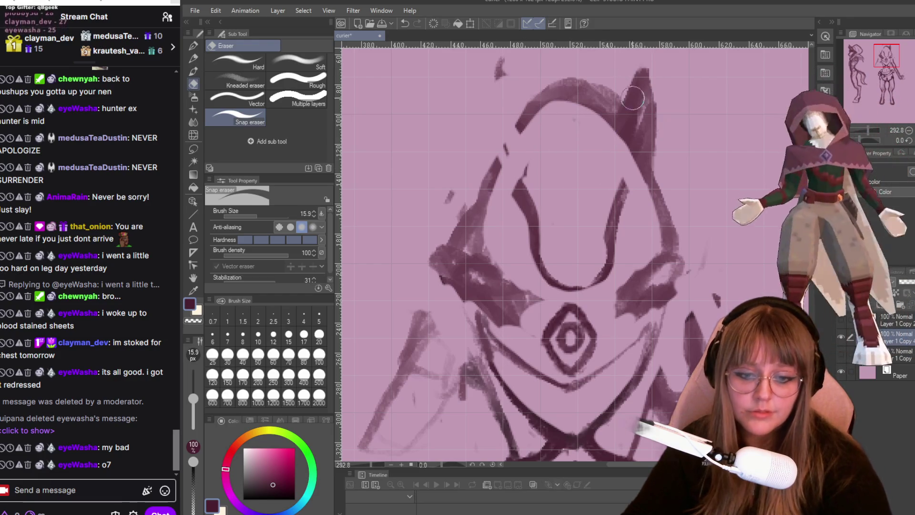
left_click_drag(641, 75, 659, 173)
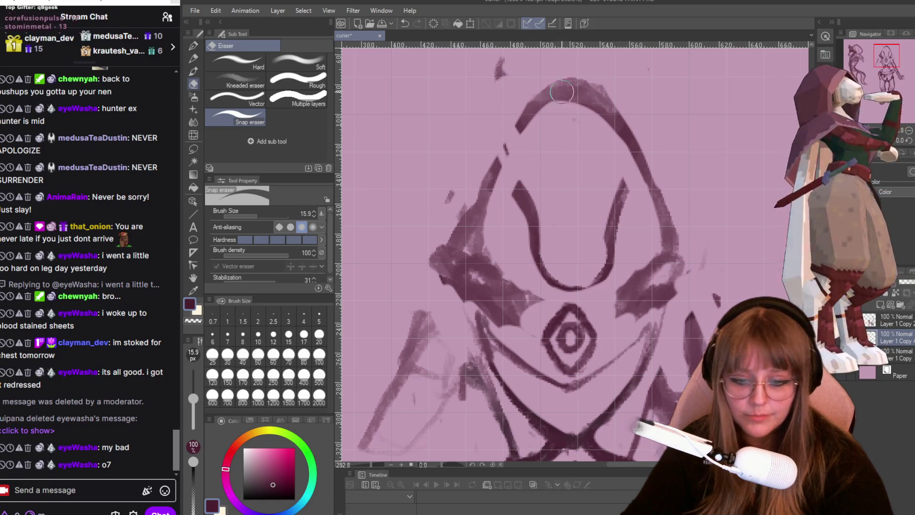
left_click_drag(526, 137, 497, 138)
mouse_move(541, 116)
left_mouse_down()
mouse_move(623, 127)
mouse_move(648, 181)
left_mouse_up()
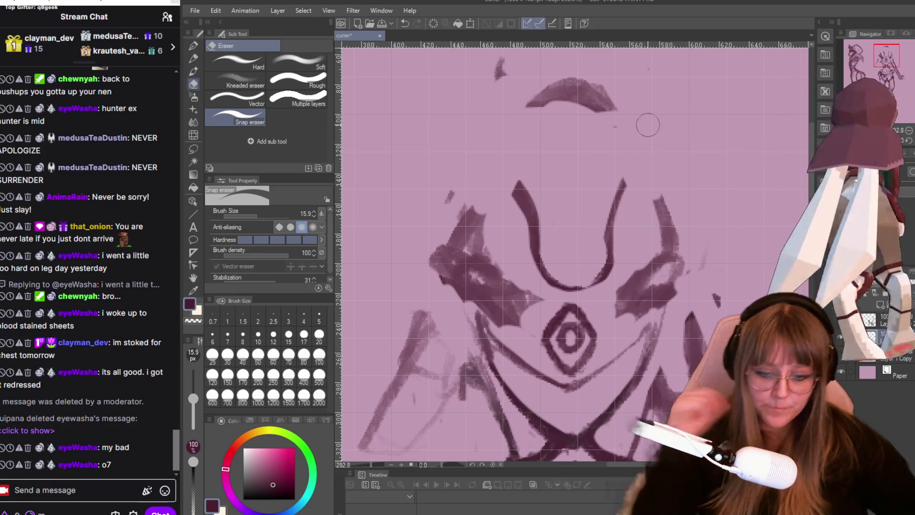
scroll(646, 122, "down", 3)
scroll(753, 187, "down", 2)
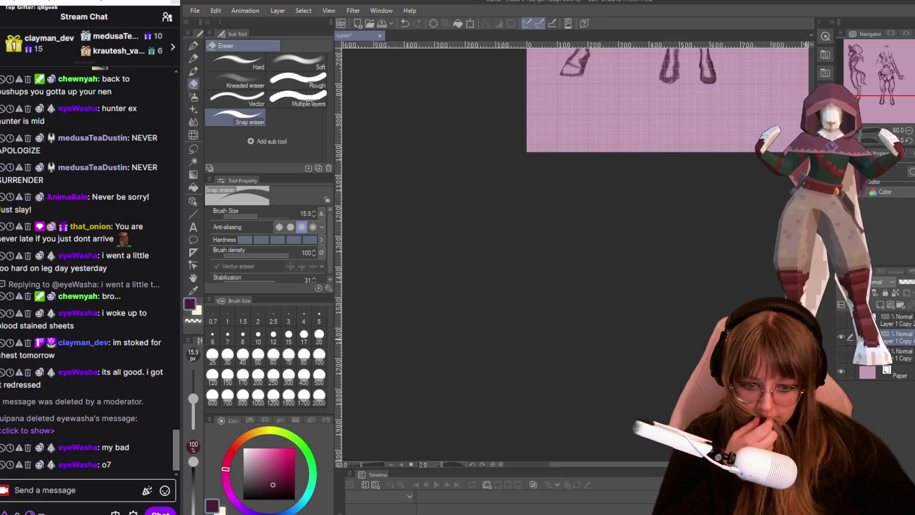
scroll(665, 272, "up", 5)
scroll(665, 272, "up", 3)
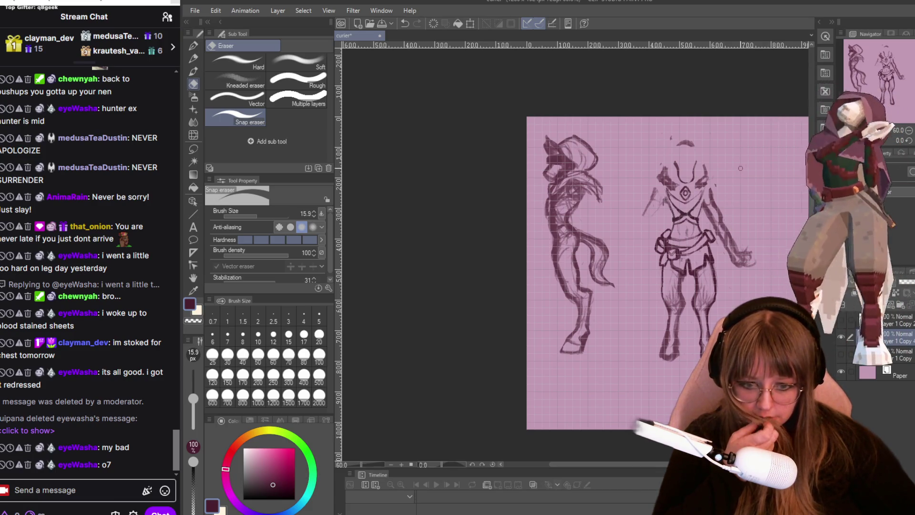
scroll(741, 169, "up", 1)
scroll(740, 168, "up", 1)
scroll(740, 165, "up", 1)
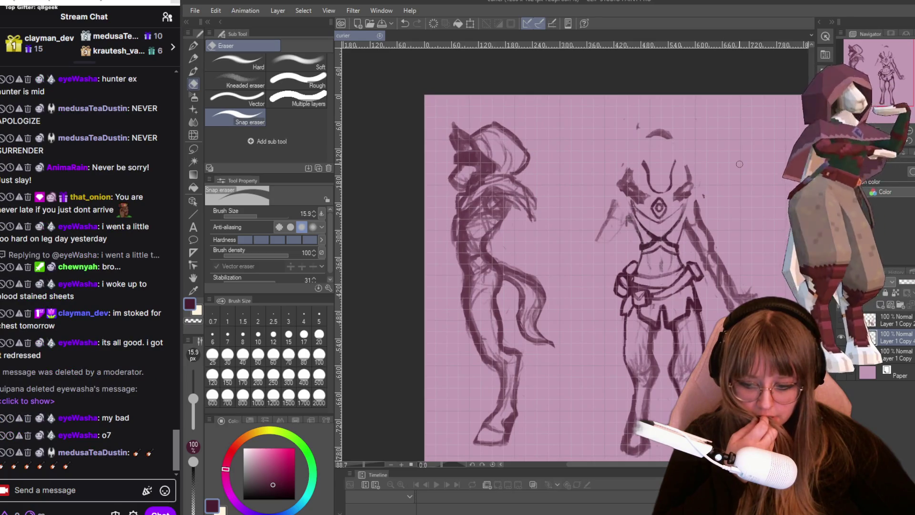
scroll(740, 164, "up", 1)
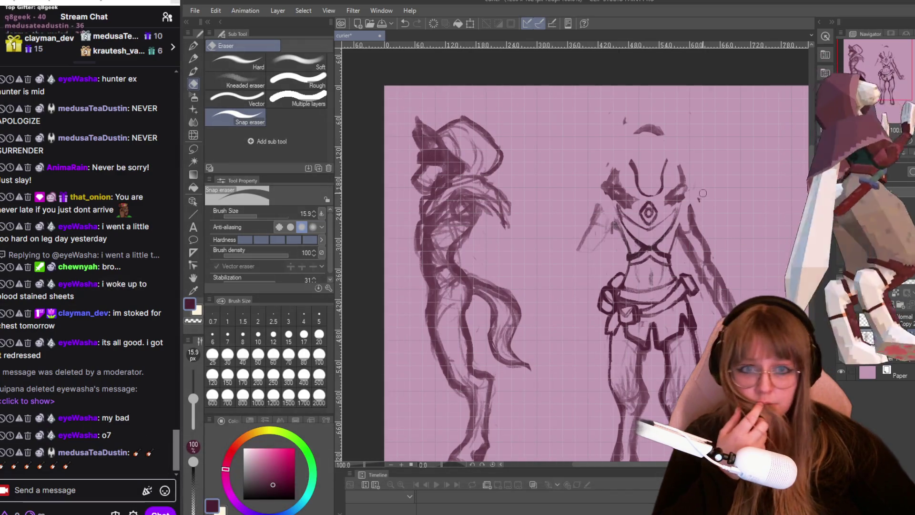
scroll(573, 125, "up", 1)
scroll(656, 118, "up", 1)
scroll(655, 119, "down", 2)
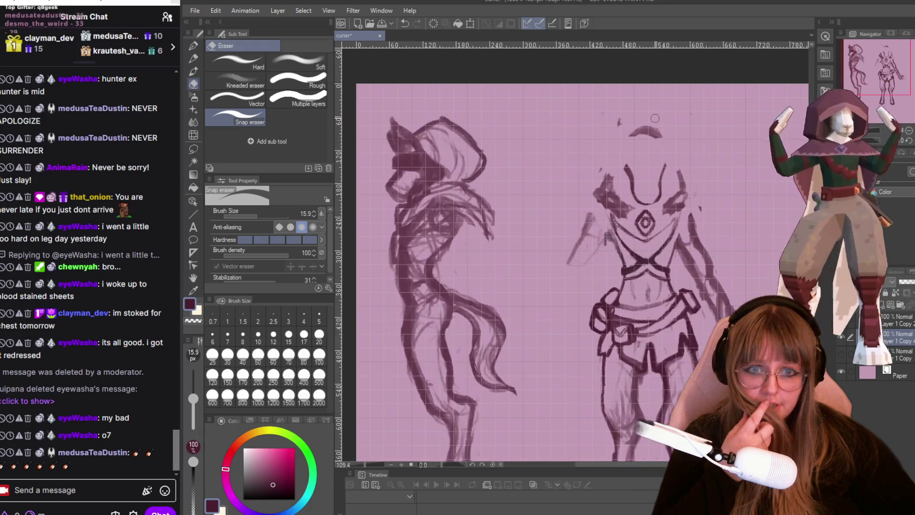
scroll(626, 127, "up", 1)
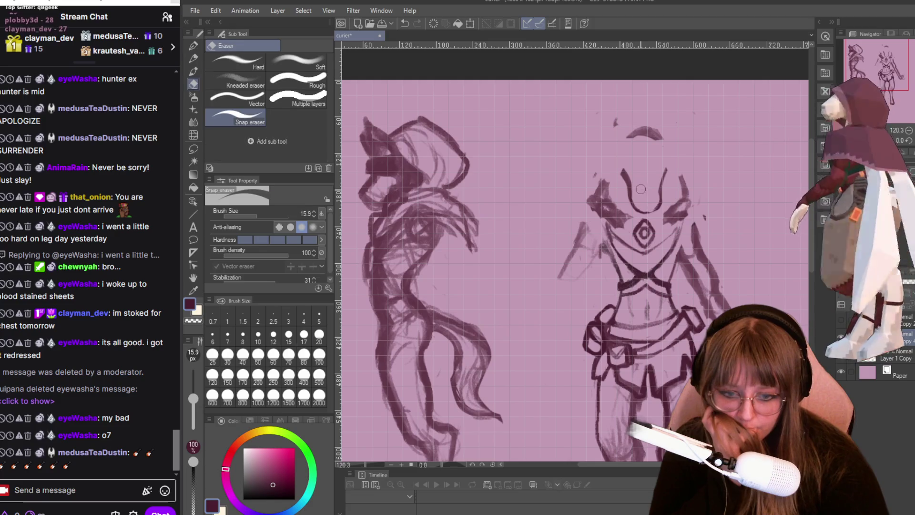
- Pencil tall pointed ears and a long snout onto the central figure's head
key("p")
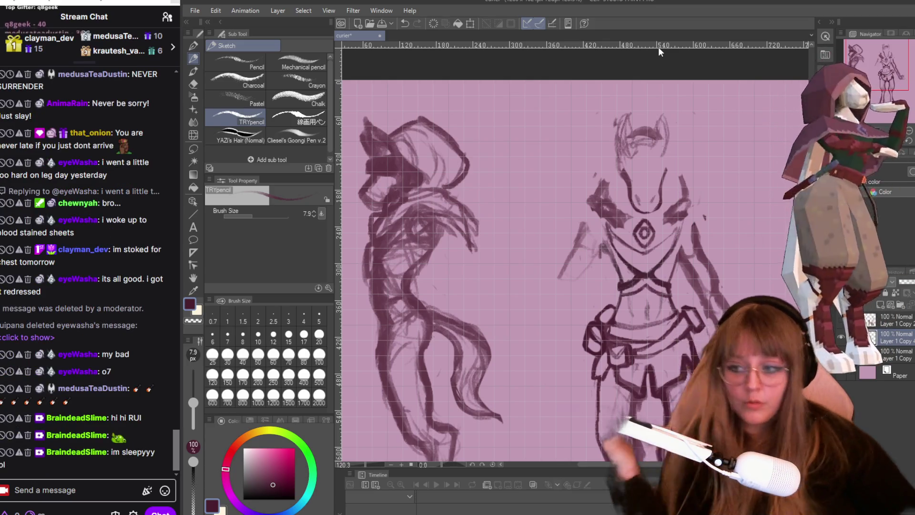
mouse_move(87, 452)
left_click(77, 435)
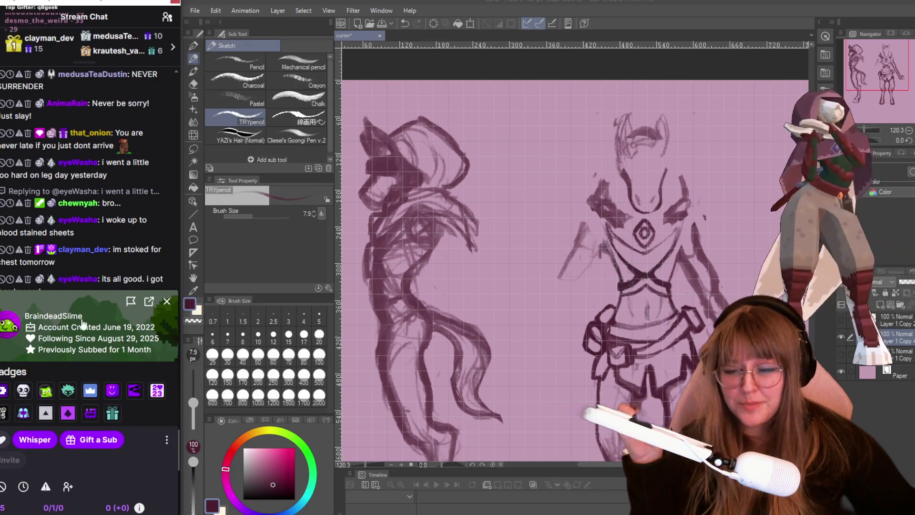
- Review and close the chatter's profile card, then send the /shoutout command in Twitch chat
mouse_move(48, 320)
left_mouse_down()
mouse_move(145, 277)
mouse_move(92, 278)
left_mouse_up()
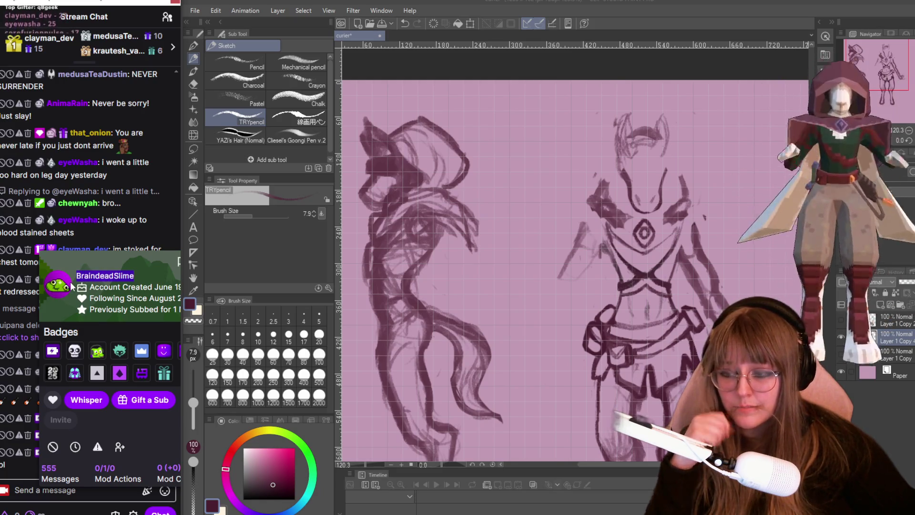
mouse_move(104, 259)
left_mouse_down()
mouse_move(109, 210)
mouse_move(95, 211)
left_mouse_up()
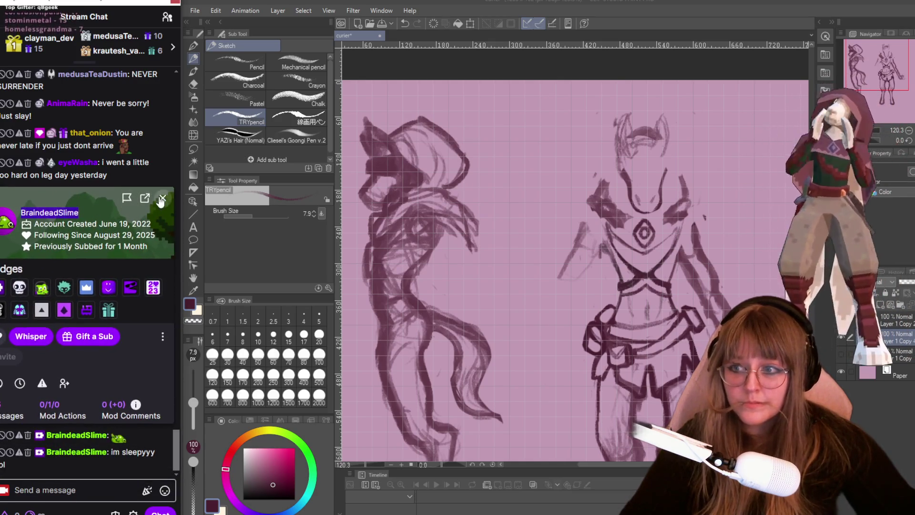
left_click(164, 200)
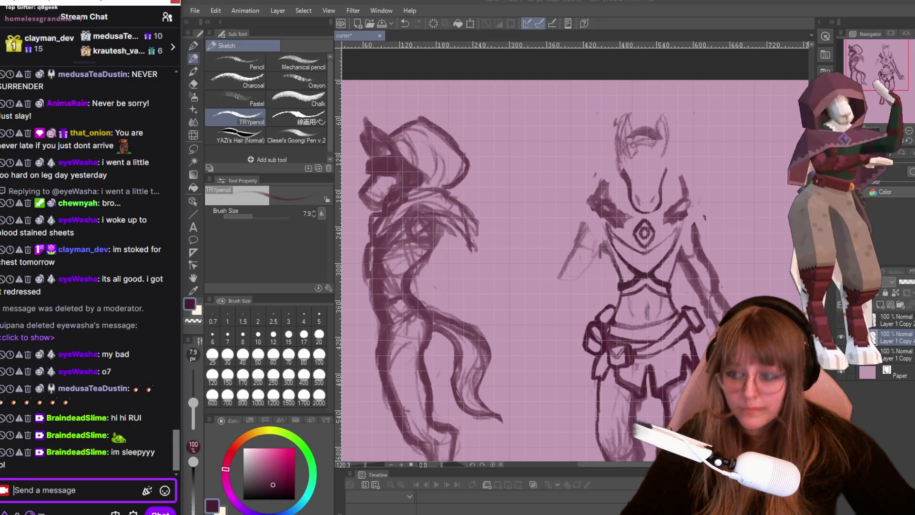
type("/shoutout")
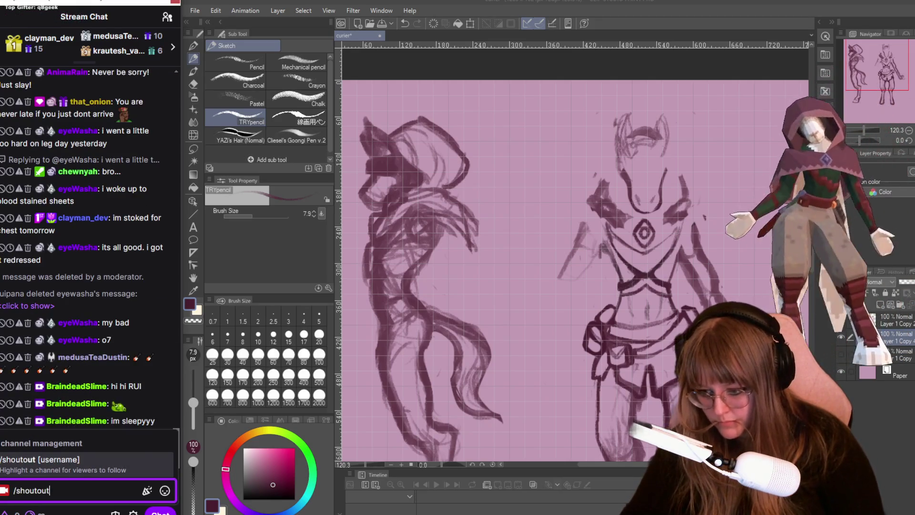
type(" BraindeadSlime")
key("Return")
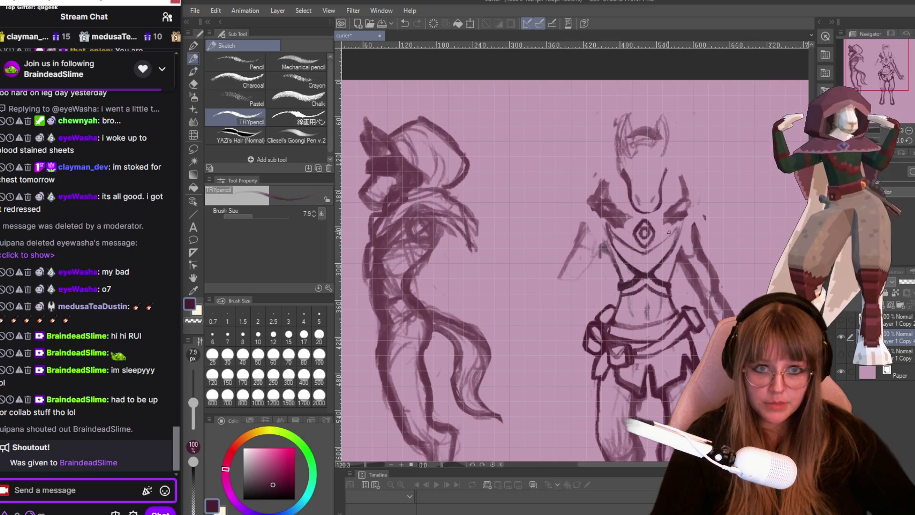
scroll(644, 236, "down", 1)
scroll(671, 131, "up", 2)
scroll(671, 131, "up", 2)
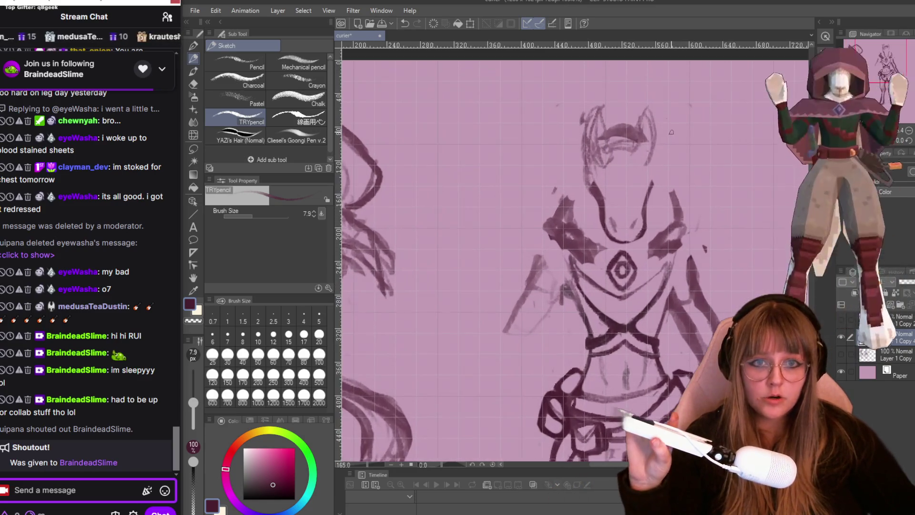
scroll(671, 132, "up", 1)
scroll(671, 131, "up", 1)
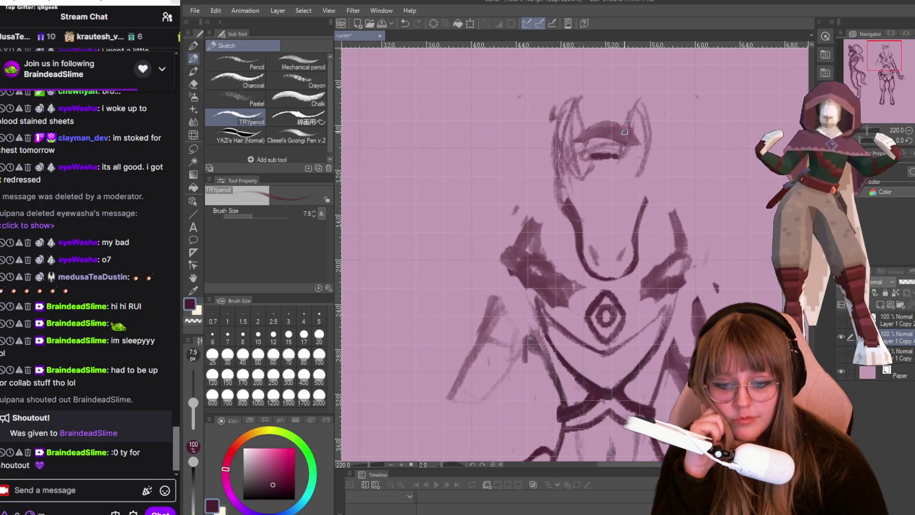
- Sketch and darken the right ear outline, erasing the stray stroke beside the head
mouse_move(636, 110)
left_mouse_down()
mouse_move(623, 139)
mouse_move(649, 135)
left_mouse_up()
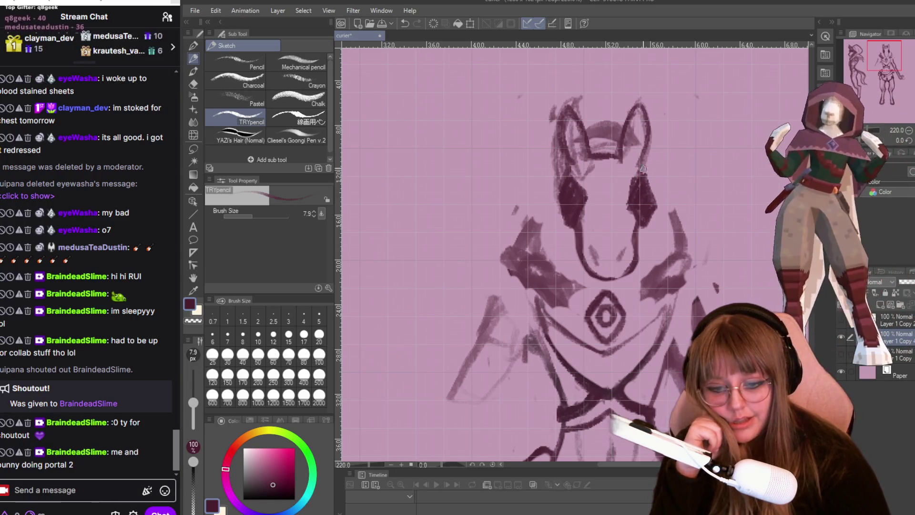
key("e")
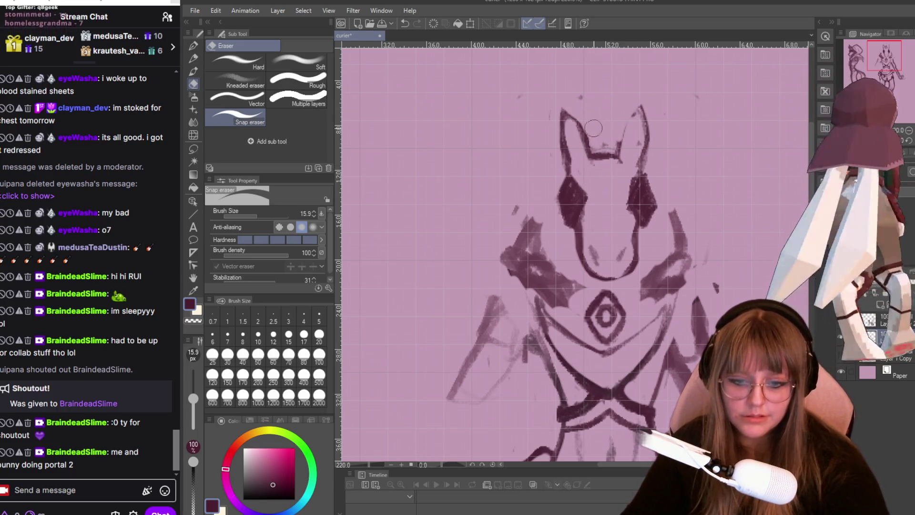
key("p")
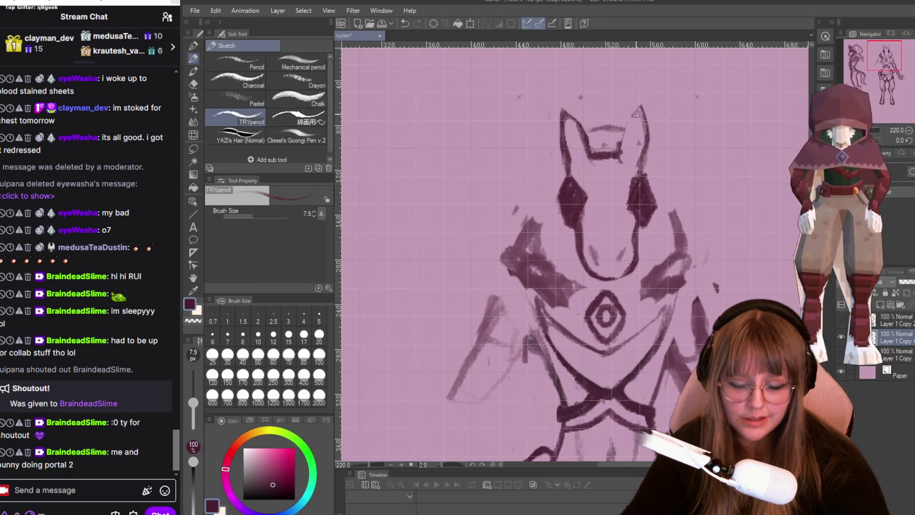
left_click_drag(638, 107, 643, 165)
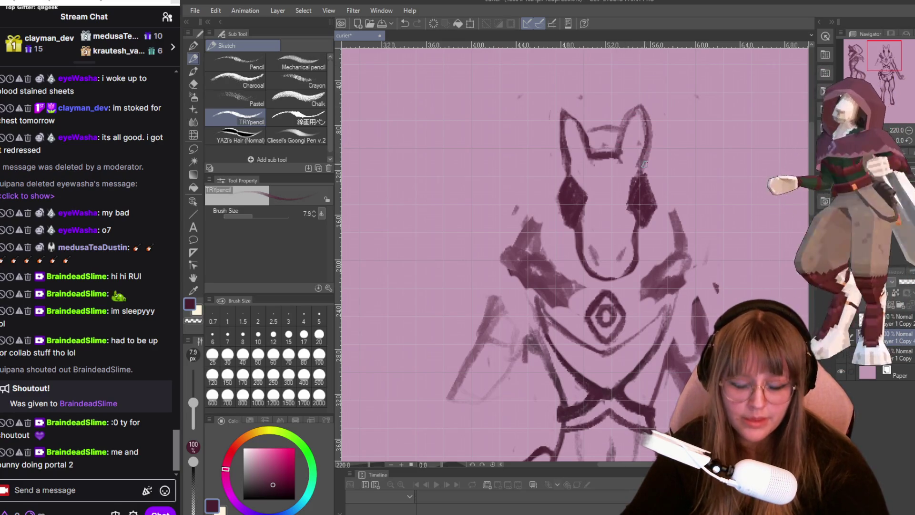
key("e")
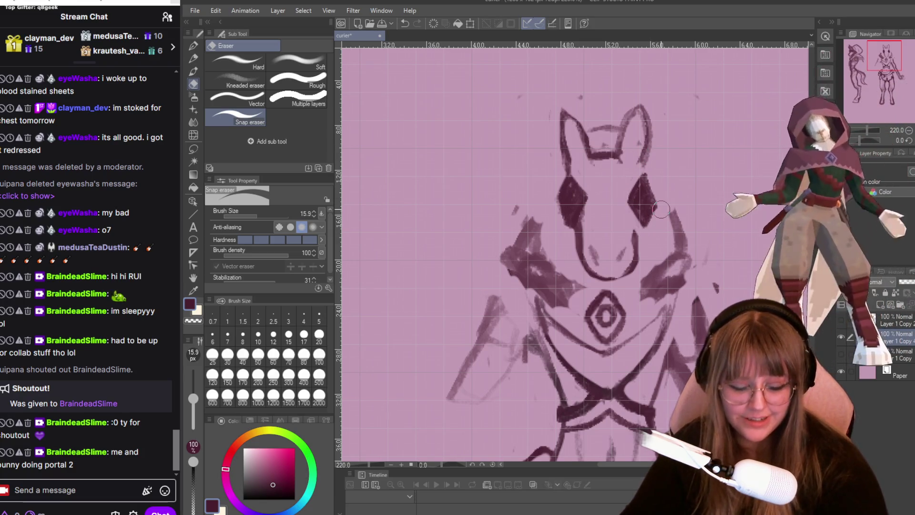
mouse_move(630, 141)
left_mouse_down()
mouse_move(638, 126)
mouse_move(640, 148)
left_mouse_up()
key("p")
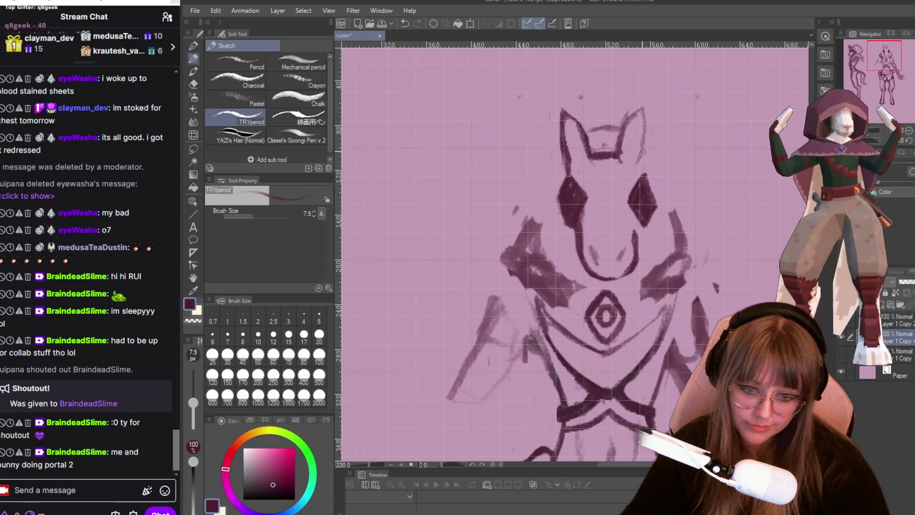
- Redraw the left ear, add diamond-shaped eyes, narrow the snout and line the face's right side
left_click_drag(557, 113, 562, 148)
key("e")
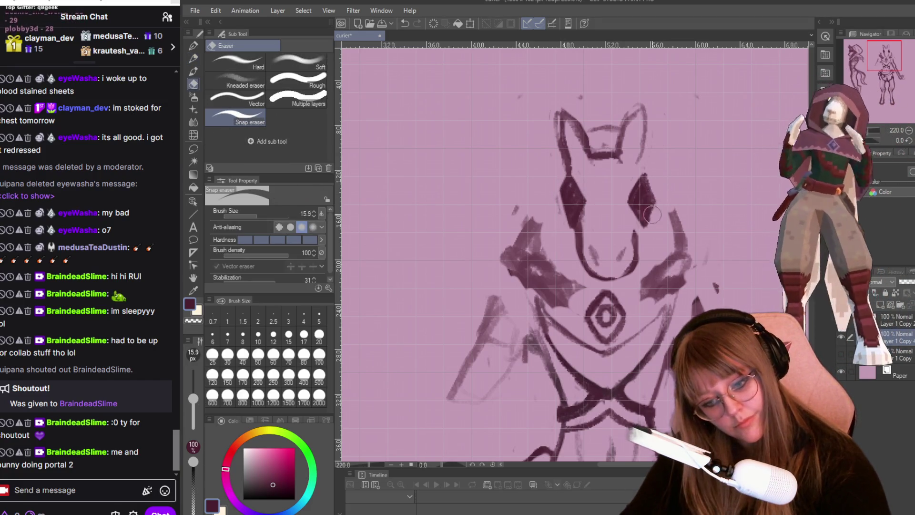
key("p")
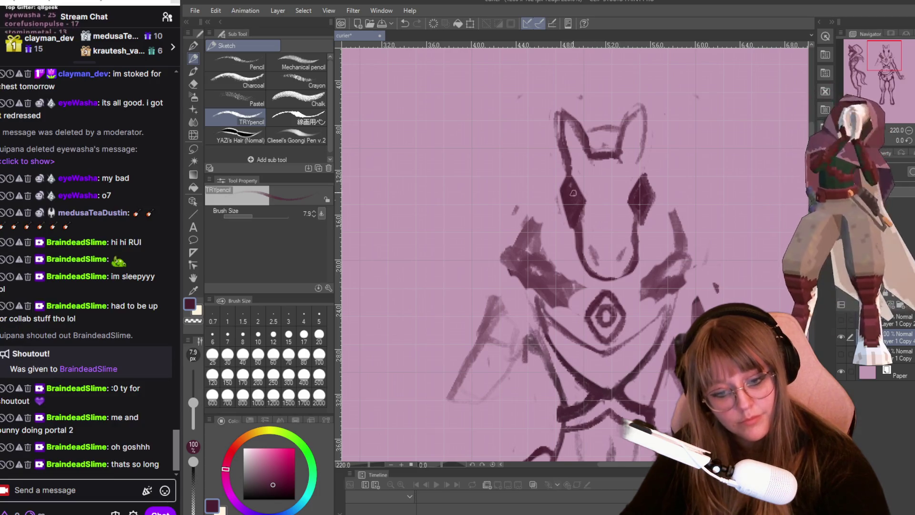
key("e")
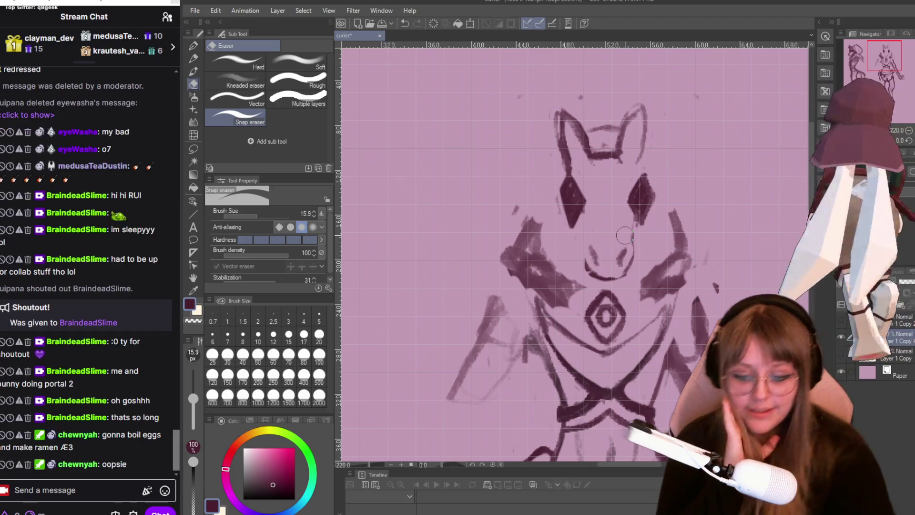
key("p")
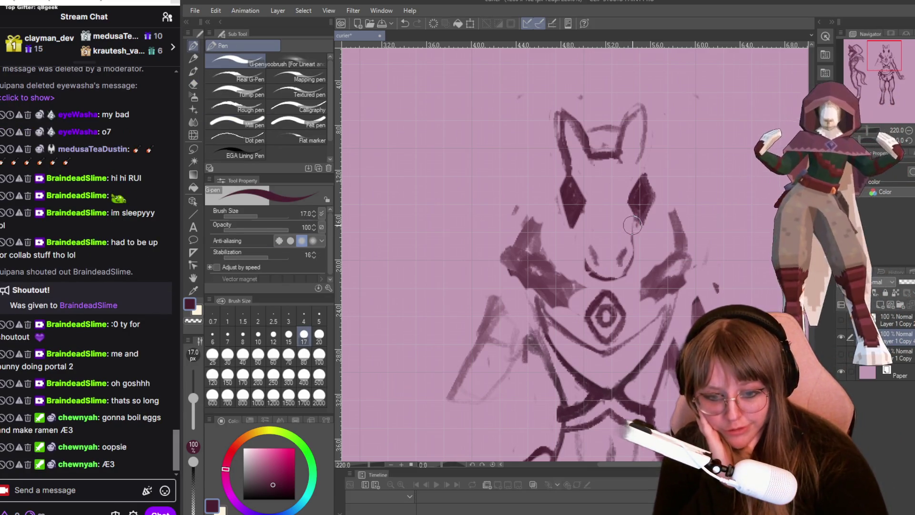
key("p")
left_click_drag(634, 215, 630, 248)
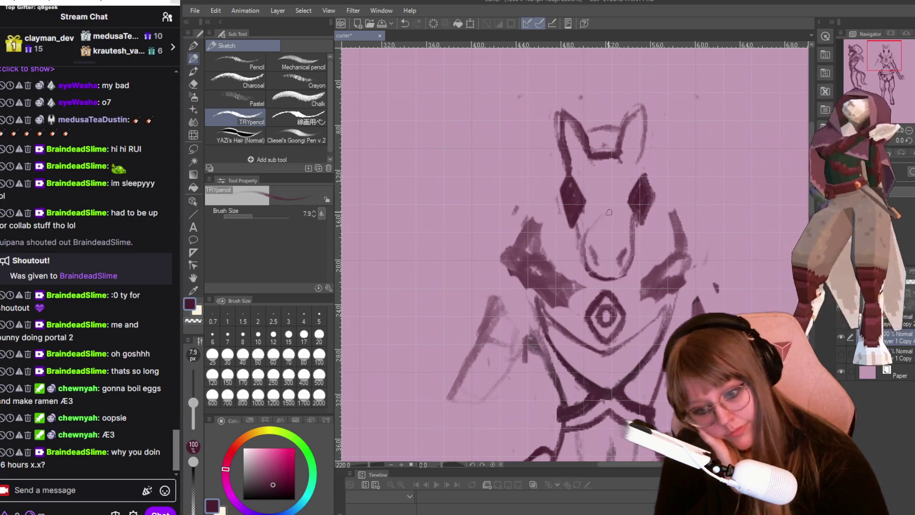
- Close the top of the snout with a curve as the start of the hood framing the face
left_click_drag(581, 231, 624, 222)
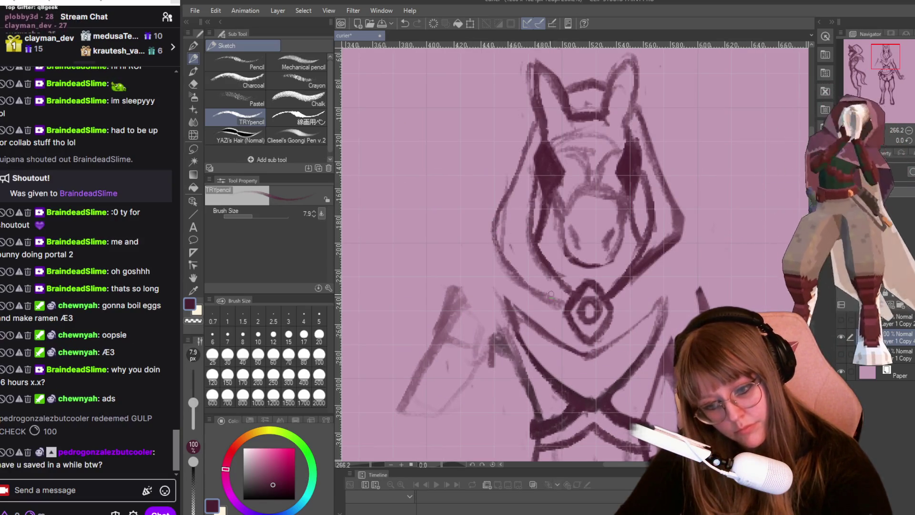
scroll(576, 305, "down", 2)
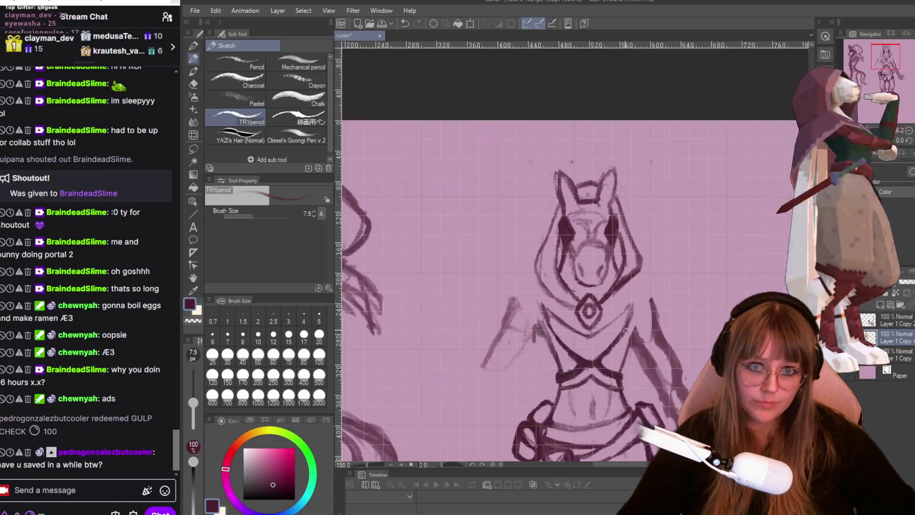
scroll(575, 304, "down", 2)
scroll(576, 304, "down", 2)
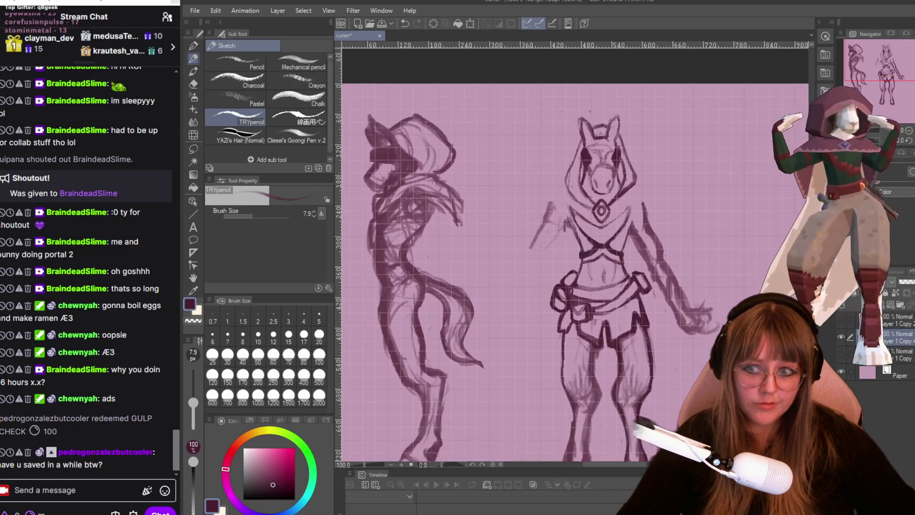
scroll(576, 304, "down", 2)
scroll(576, 304, "down", 1)
scroll(576, 304, "down", 1)
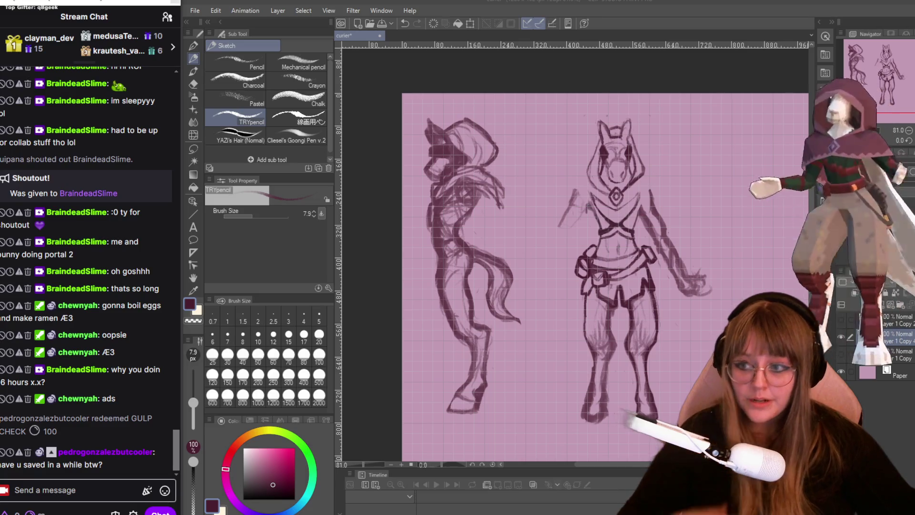
scroll(641, 253, "up", 1)
scroll(640, 252, "up", 1)
scroll(644, 232, "up", 1)
scroll(651, 207, "up", 1)
scroll(658, 174, "up", 1)
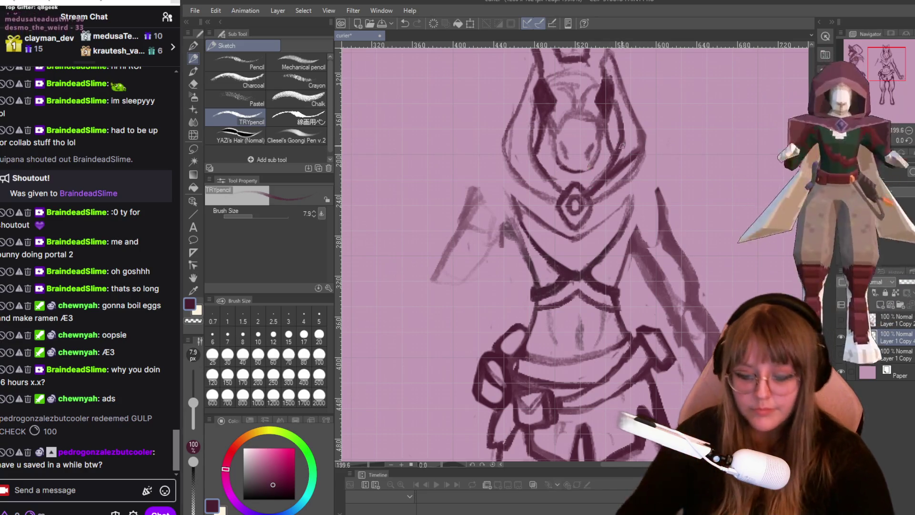
- Alternate between the Snap eraser and Sketch pencil to touch up the hood and chest lines
key("e")
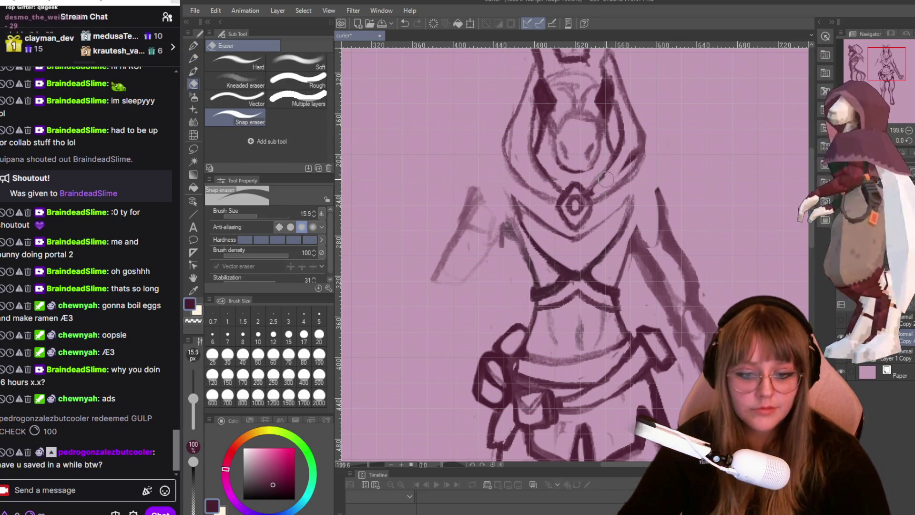
key("p")
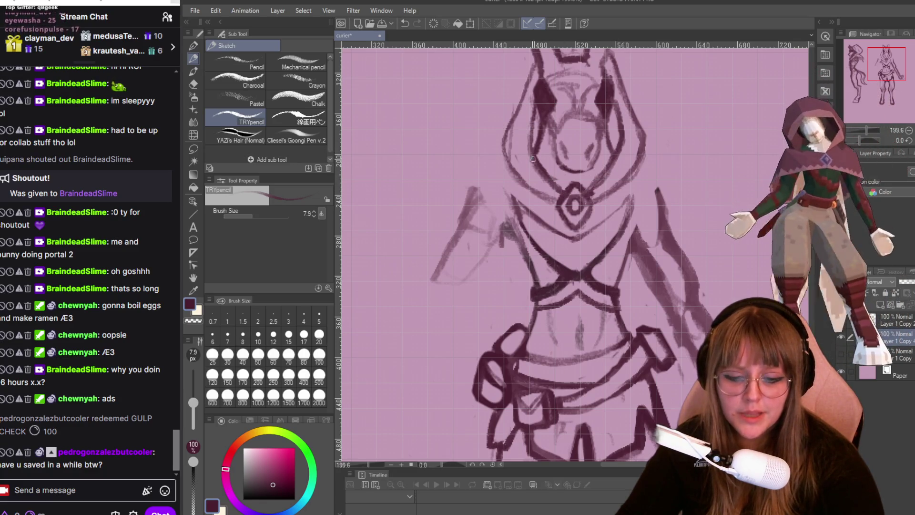
key("e")
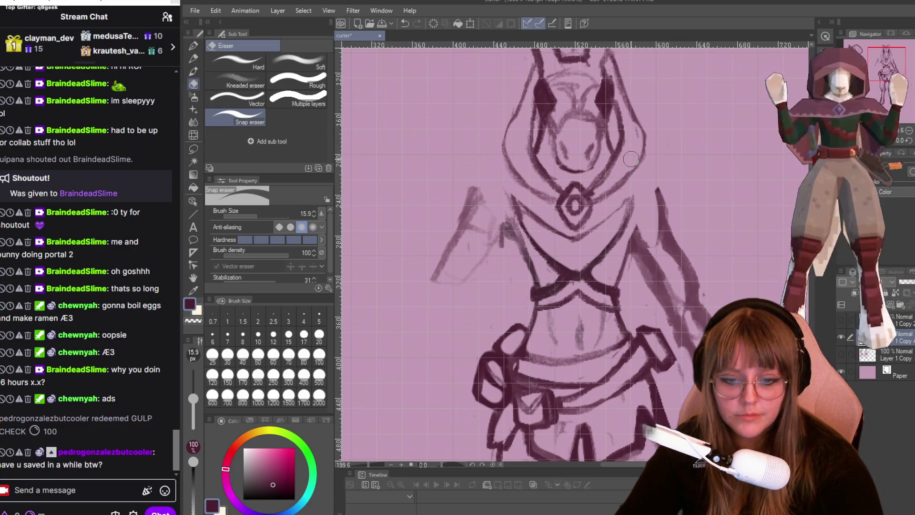
key("p")
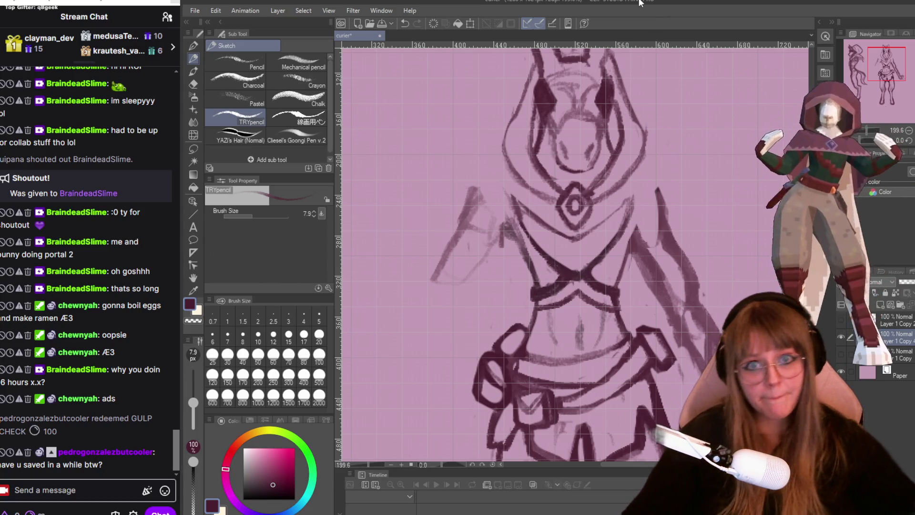
scroll(658, 72, "down", 1)
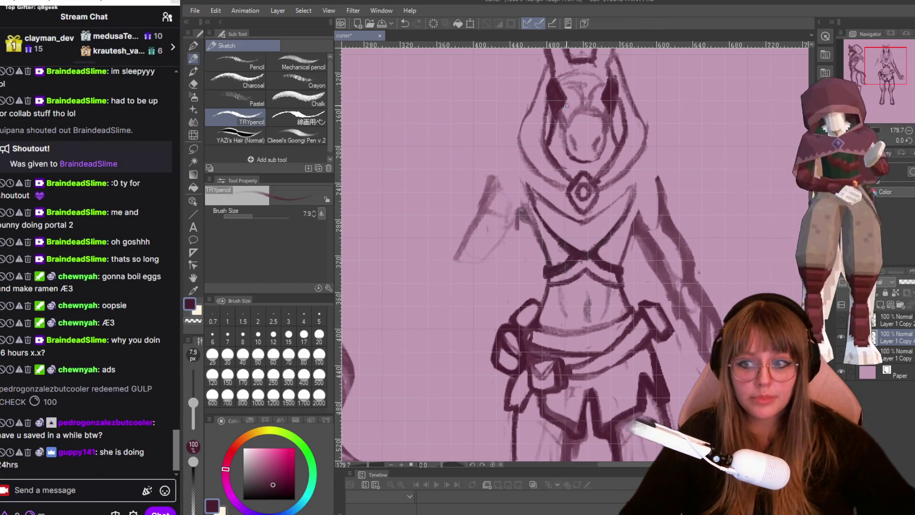
scroll(658, 71, "down", 2)
scroll(766, 287, "down", 3)
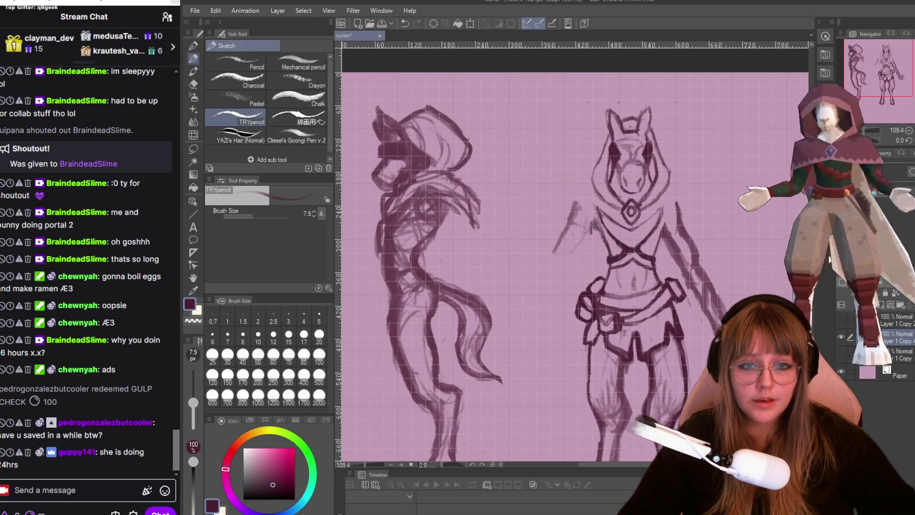
scroll(668, 206, "up", 1)
scroll(667, 206, "up", 2)
scroll(667, 206, "up", 1)
scroll(619, 242, "up", 1)
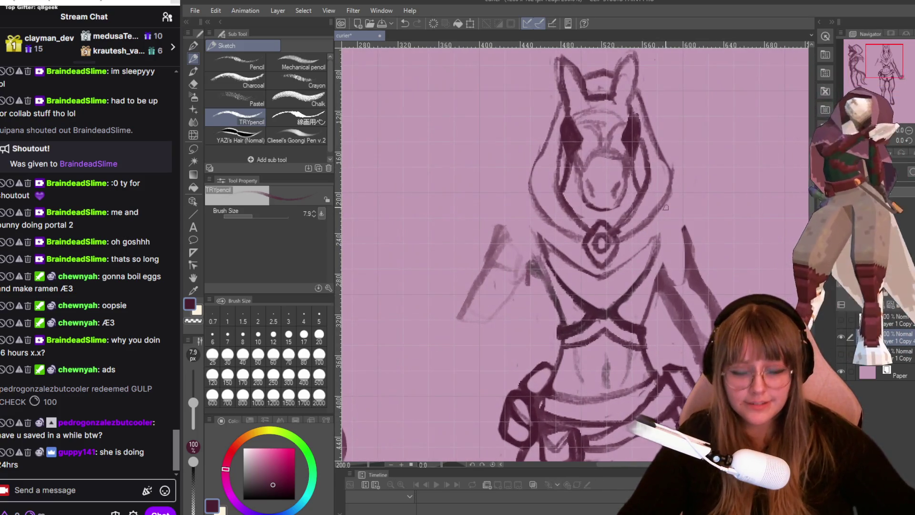
key("e")
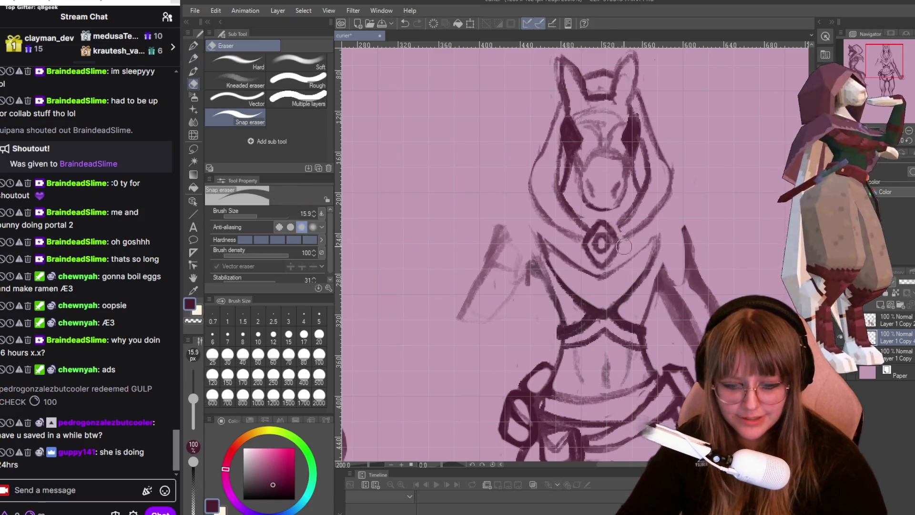
- Return to the TRYpencil Sketch brush and tilt the canvas slightly to redraw the hood and right arm
key("p")
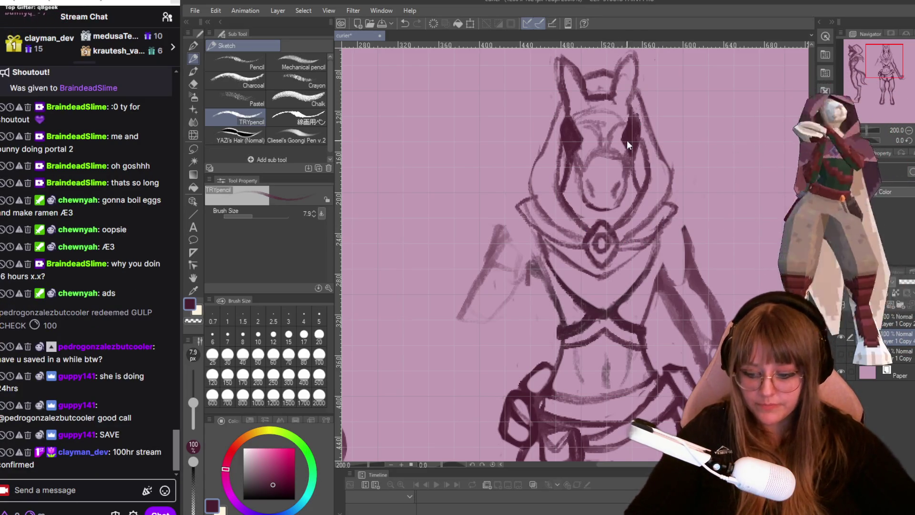
mouse_move(586, 178)
left_mouse_down()
mouse_move(565, 260)
mouse_move(754, 236)
left_mouse_up()
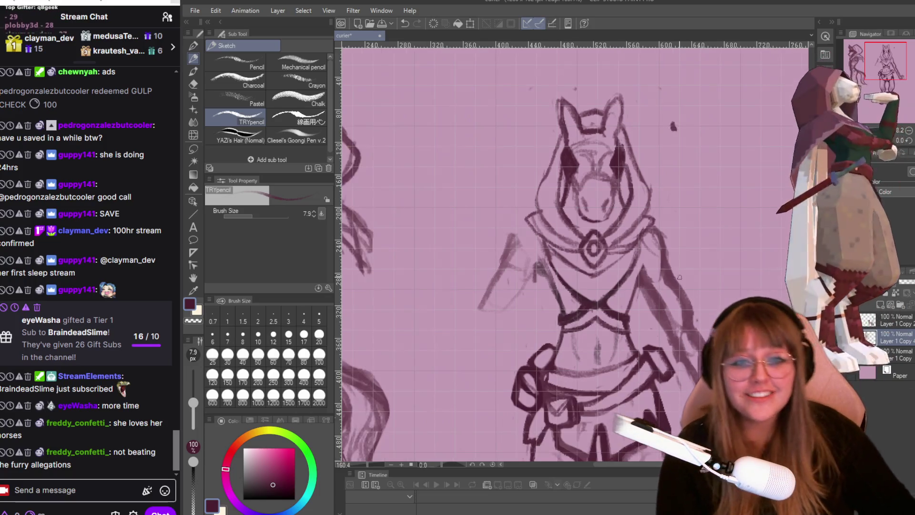
scroll(708, 241, "up", 2)
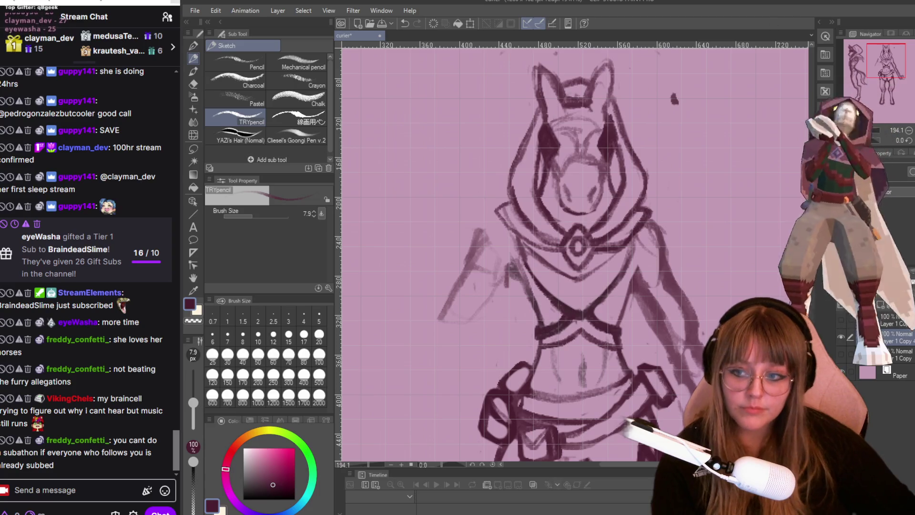
scroll(572, 250, "down", 3)
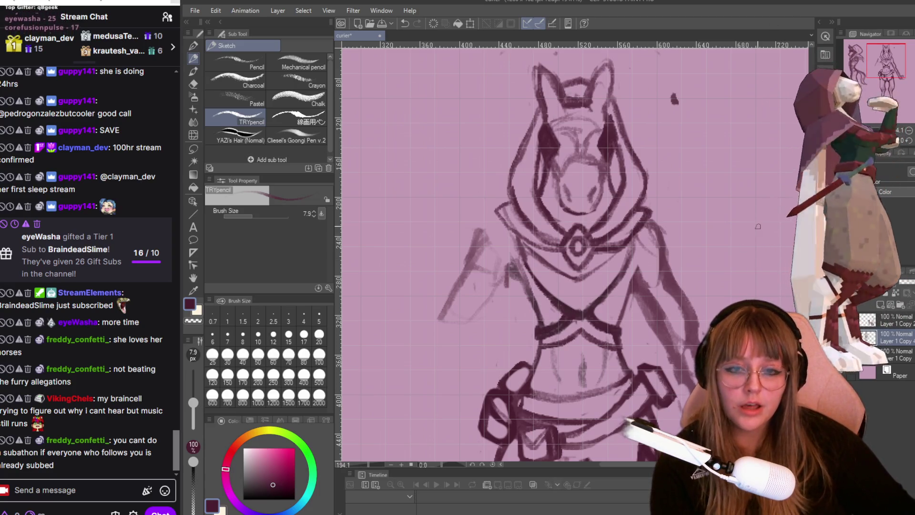
scroll(572, 250, "up", 3)
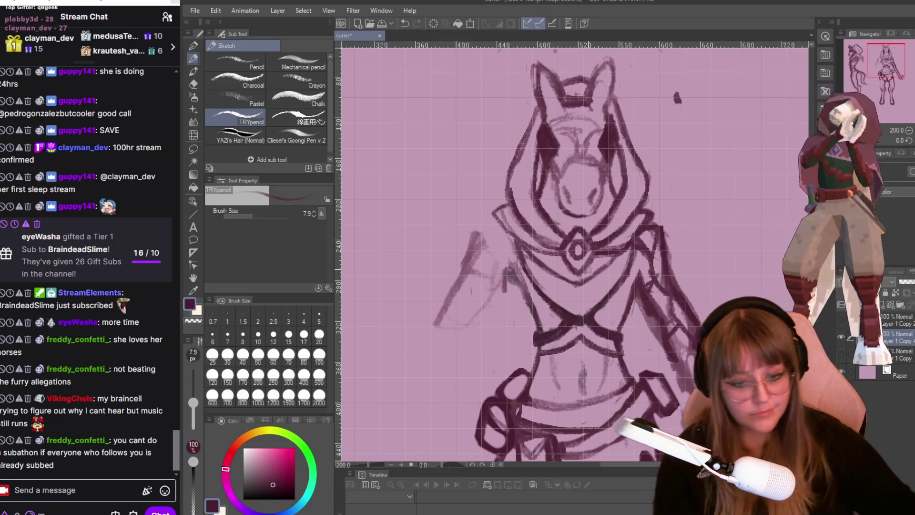
scroll(667, 251, "down", 1)
scroll(654, 281, "down", 1)
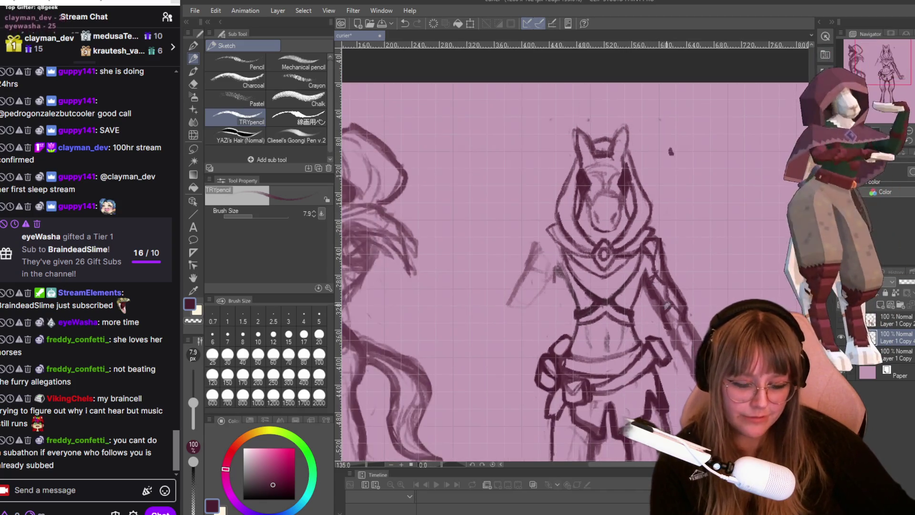
scroll(725, 256, "up", 1)
scroll(725, 256, "up", 1)
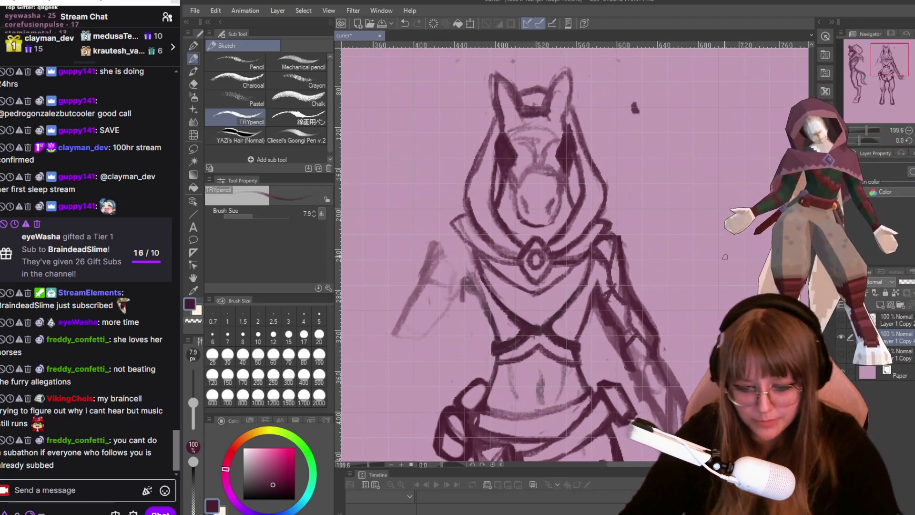
- Erase part of the old right shoulder line and resume sketching the new arm
key("e")
mouse_move(609, 298)
left_mouse_down()
mouse_move(617, 243)
mouse_move(596, 267)
left_mouse_up()
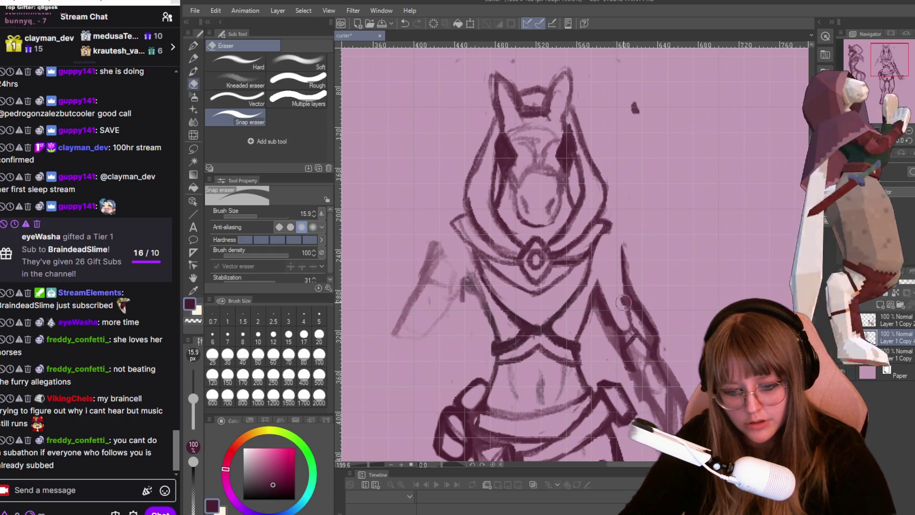
scroll(633, 273, "down", 2)
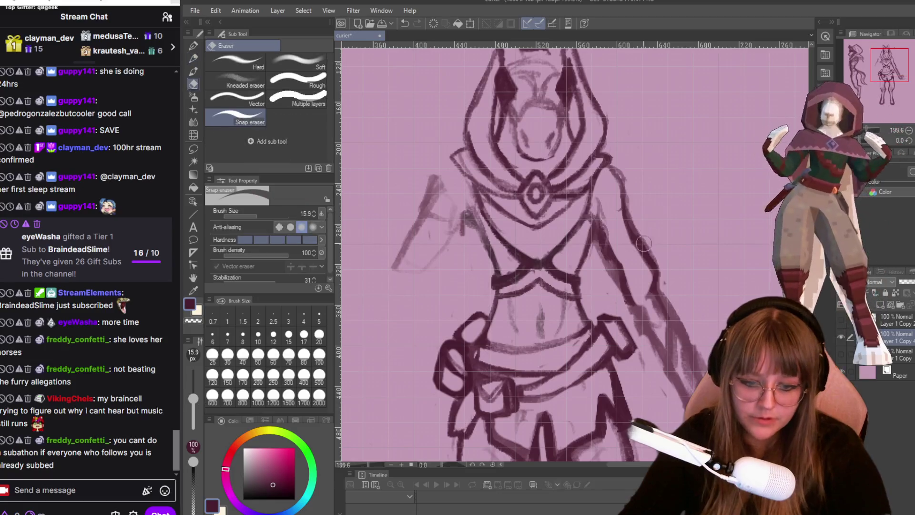
key("p")
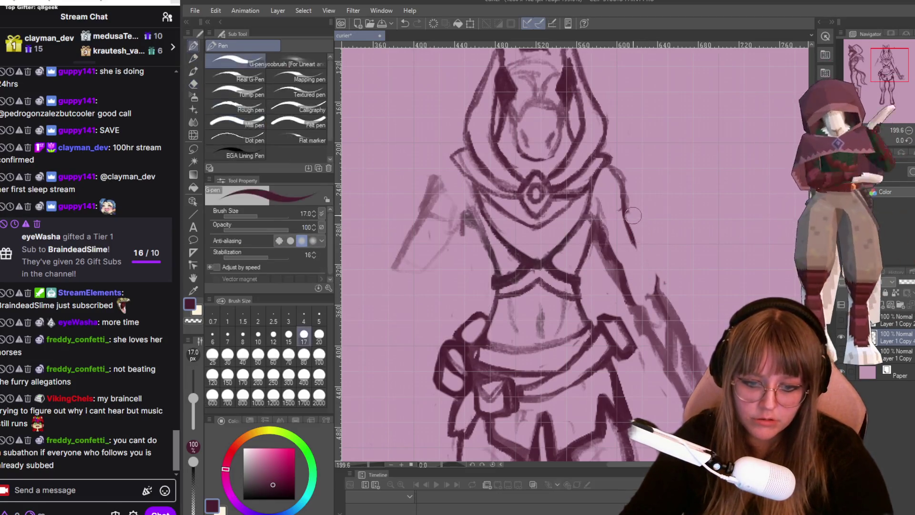
key("p")
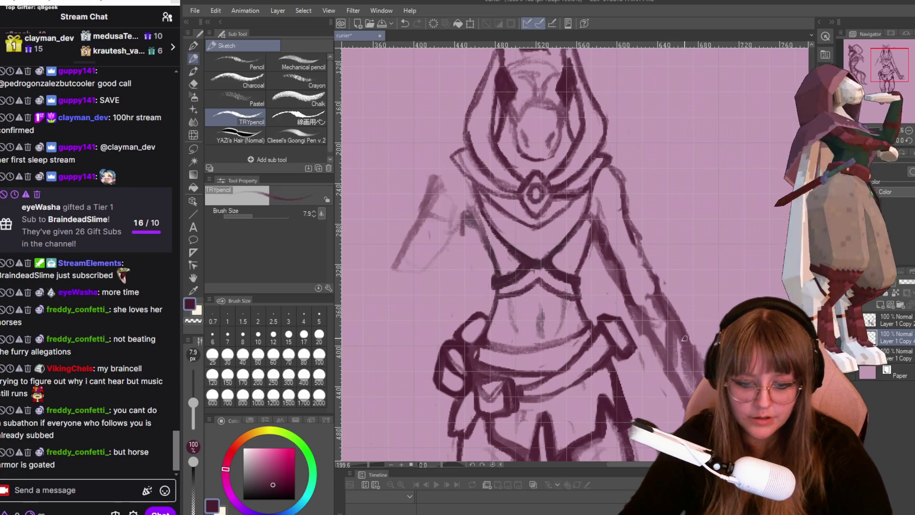
- Erase the leftover stroke beside the right arm and return to the sketch pencil
key("e")
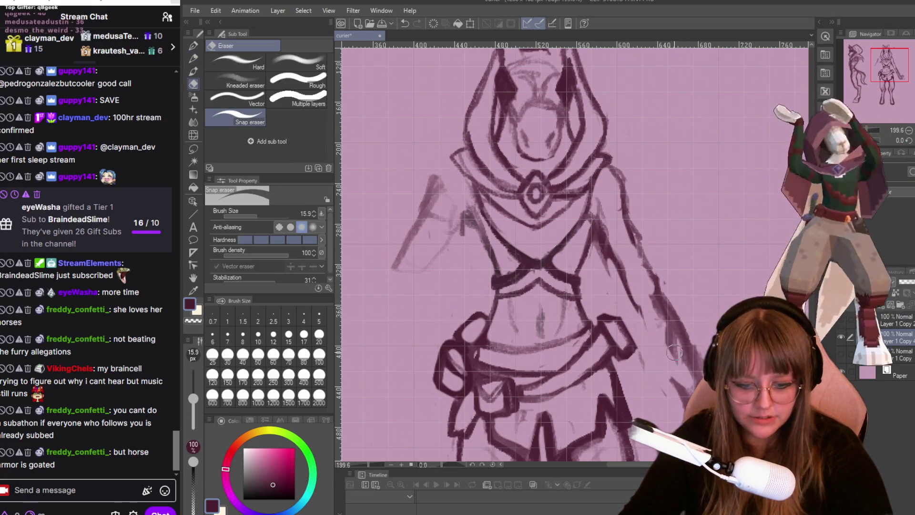
left_click_drag(675, 353, 680, 364)
key("p")
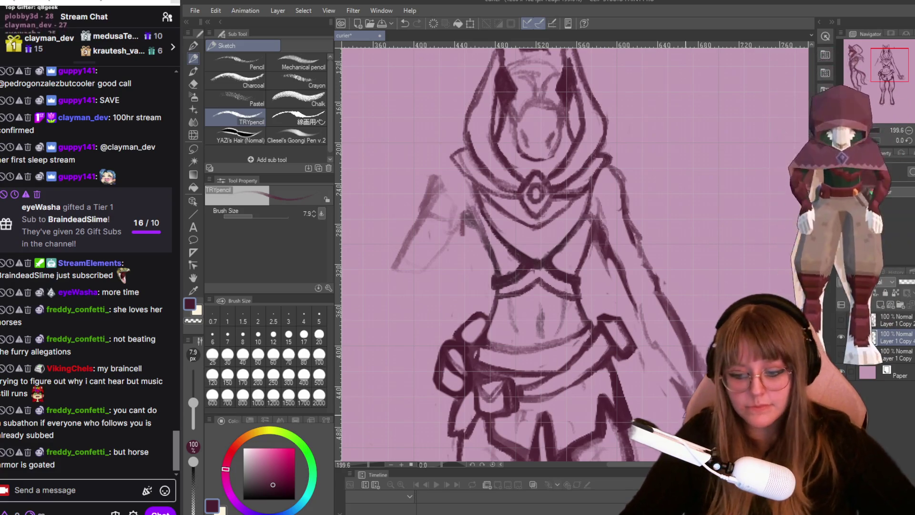
scroll(736, 254, "down", 2)
scroll(736, 253, "down", 2)
scroll(737, 254, "down", 2)
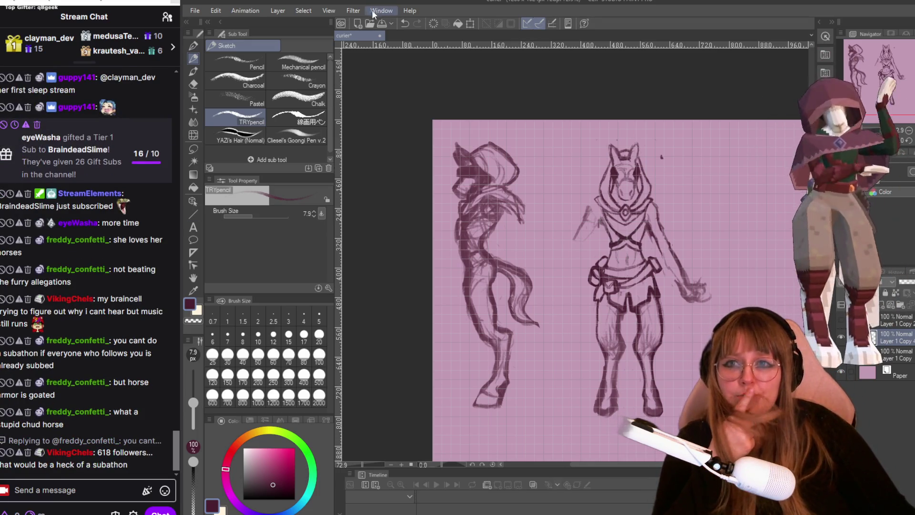
- Turn off the canvas grid from the View menu so the sketches sit on plain pink paper
left_click(329, 10)
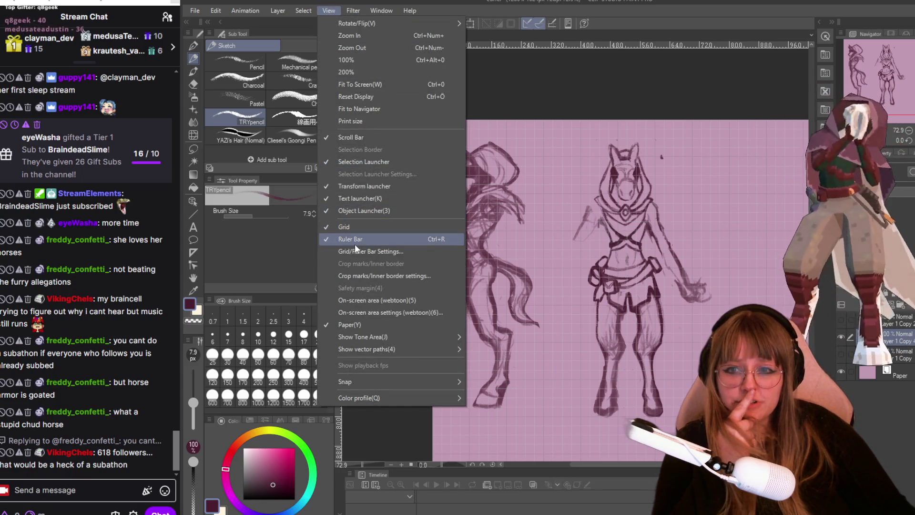
left_click(355, 226)
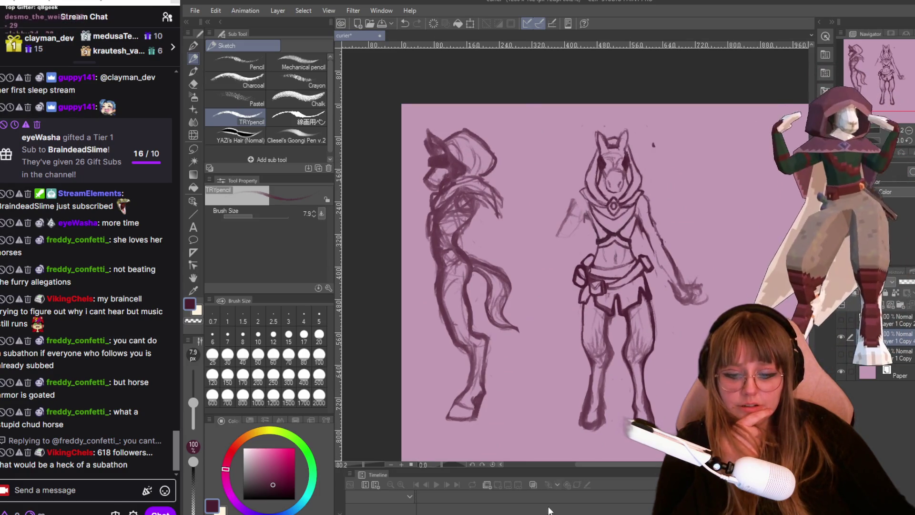
left_click_drag(603, 465, 608, 466)
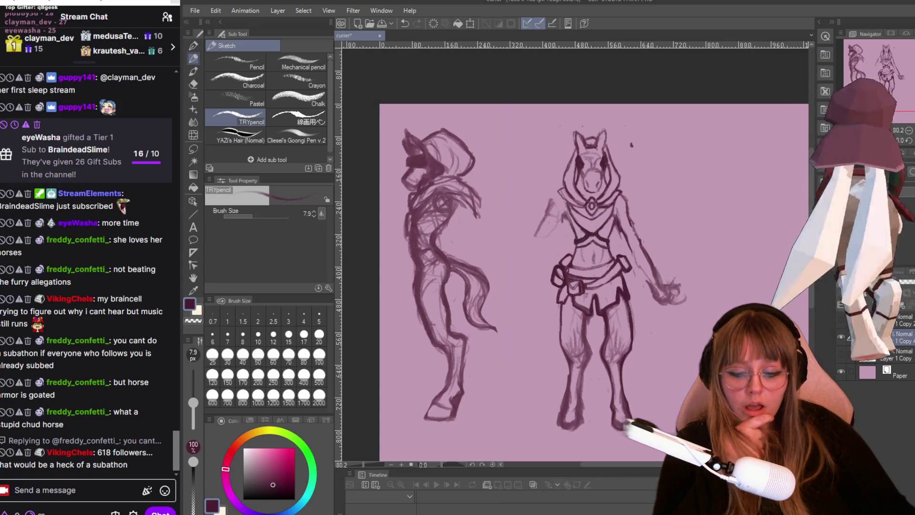
- Snip the canvas region containing both character sketches with the Snipping Tool
key("super+shift+s")
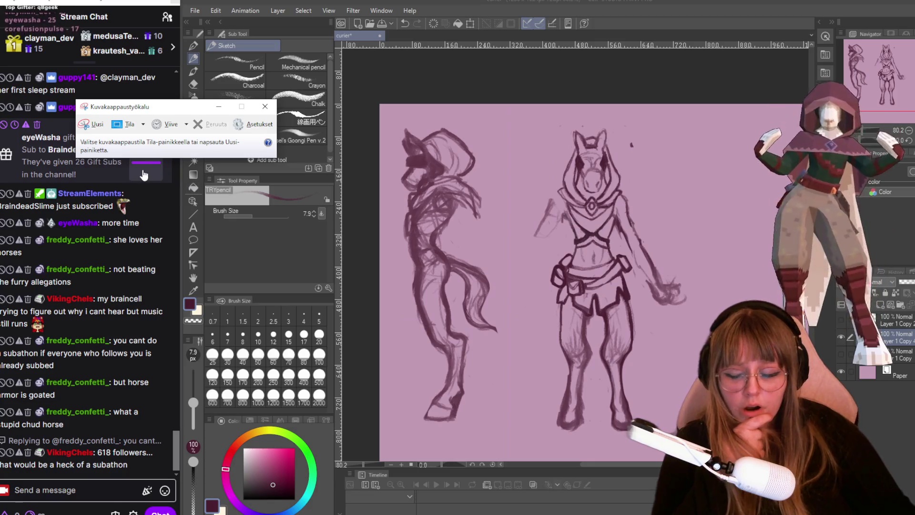
left_click(265, 105)
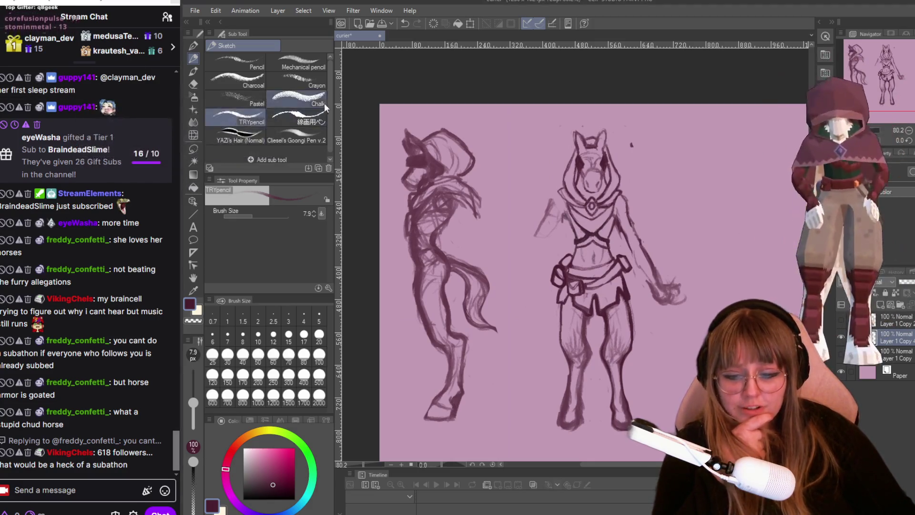
key("super+shift+s")
left_click_drag(384, 110, 719, 443)
- Save the capture as an image named 'courier' and close the Snipping Tool
right_click(565, 250)
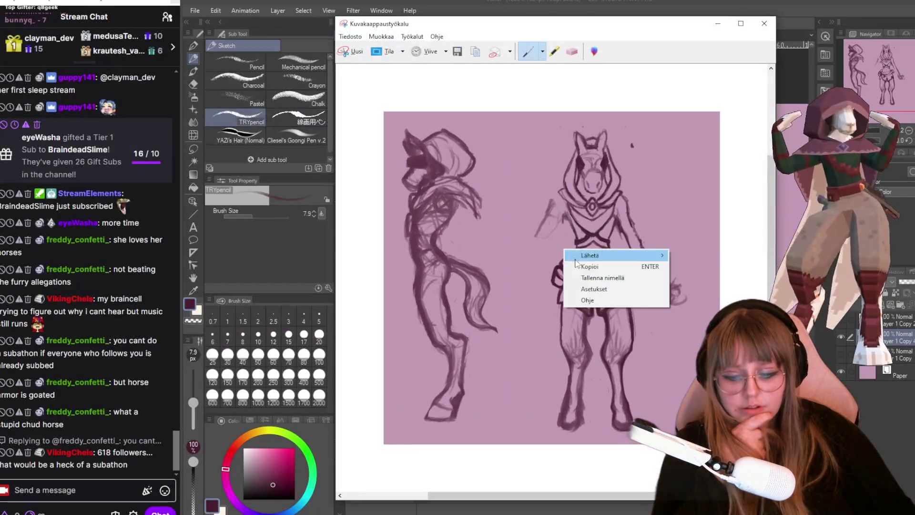
left_click(631, 279)
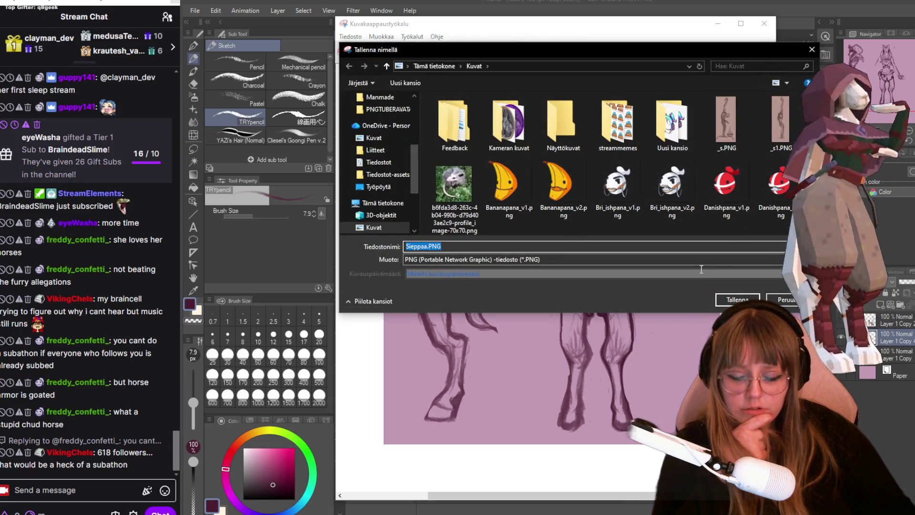
type("co")
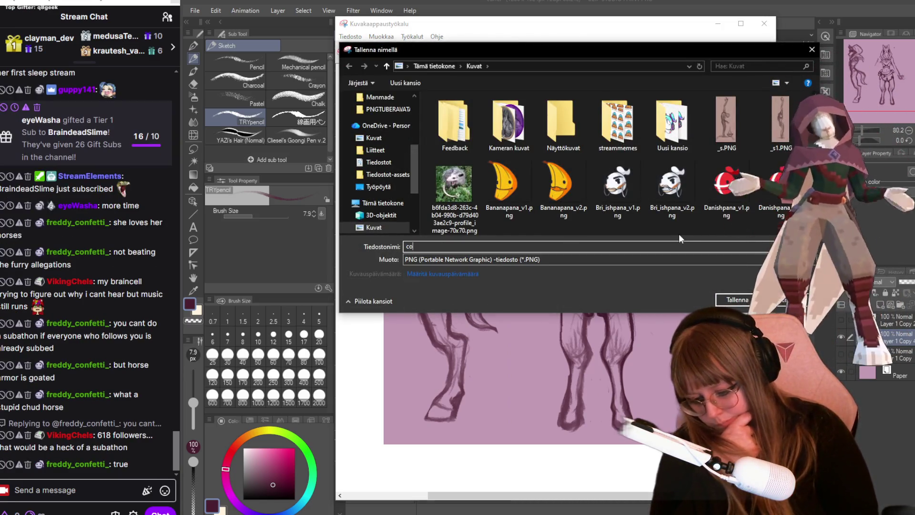
type("urier")
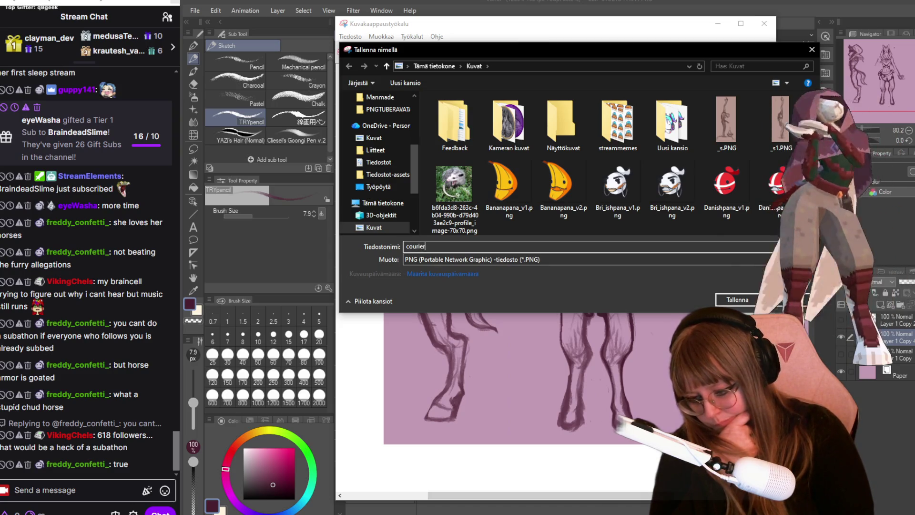
key("Return")
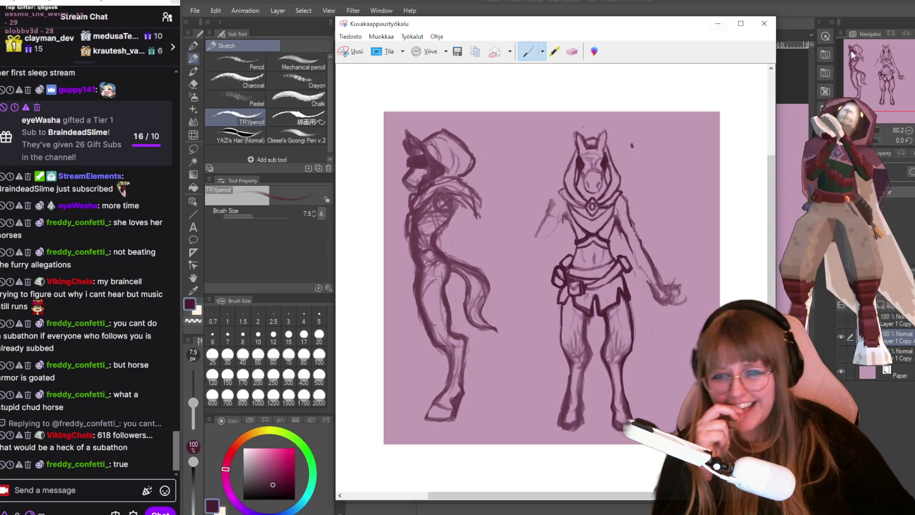
left_click(763, 24)
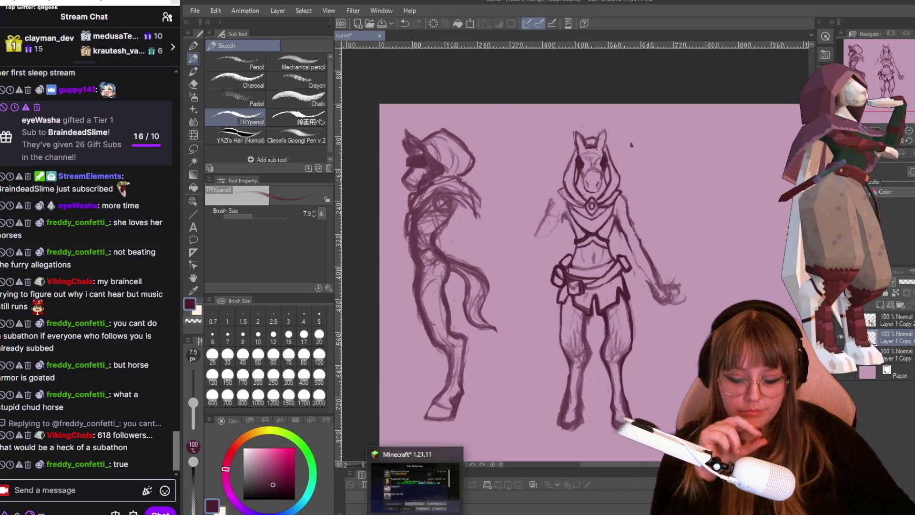
mouse_move(420, 484)
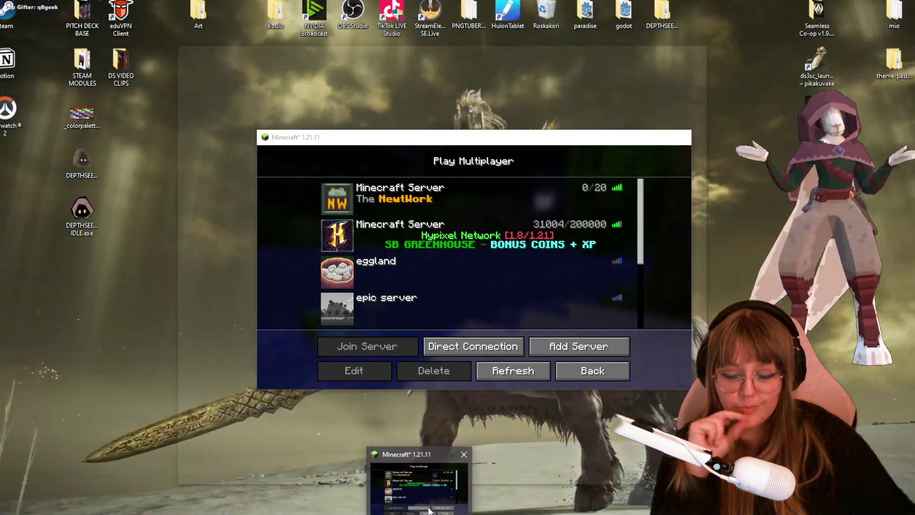
- Close the Minecraft game window and then the Minecraft Launcher
left_click(427, 493)
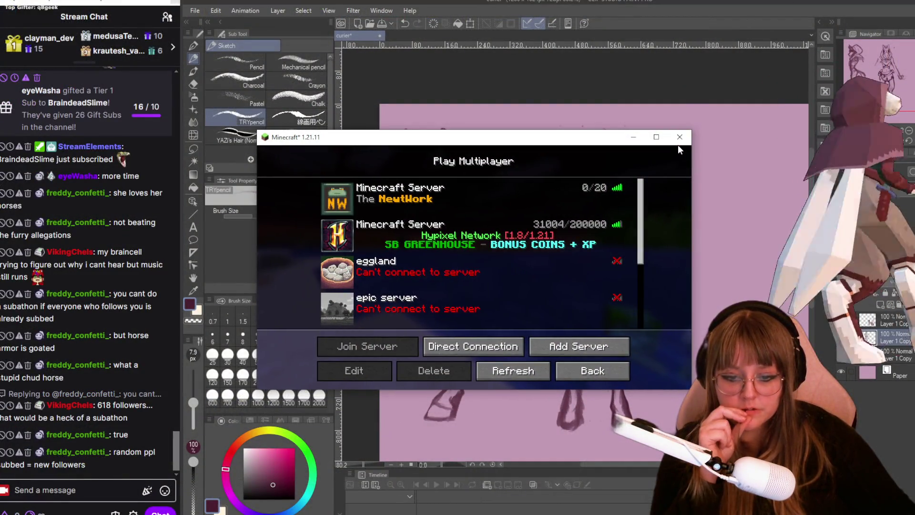
left_click(680, 136)
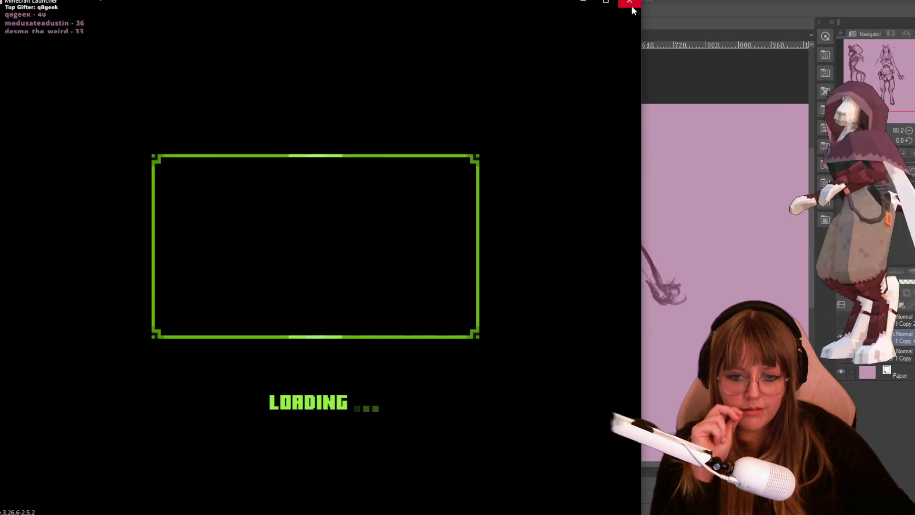
left_click(631, 6)
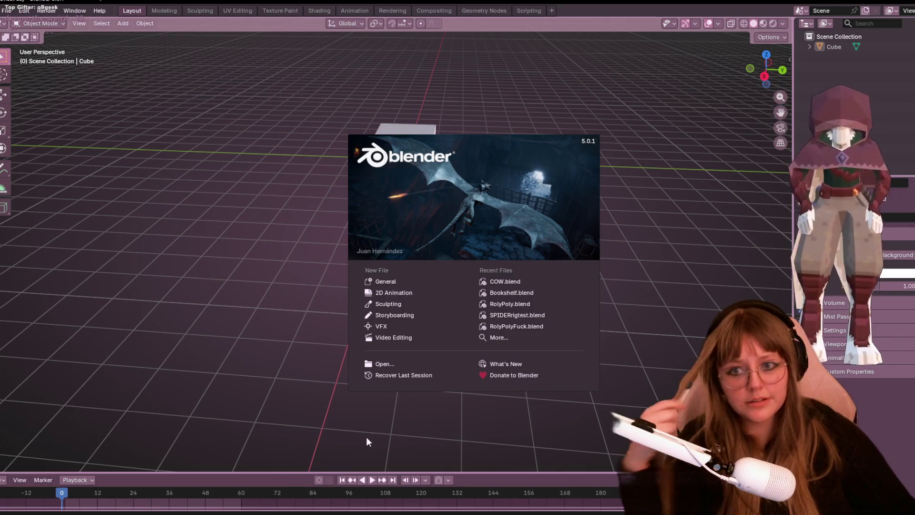
- Start a General scene, view it from the right side and choose Image > Reference to add
left_click(392, 283)
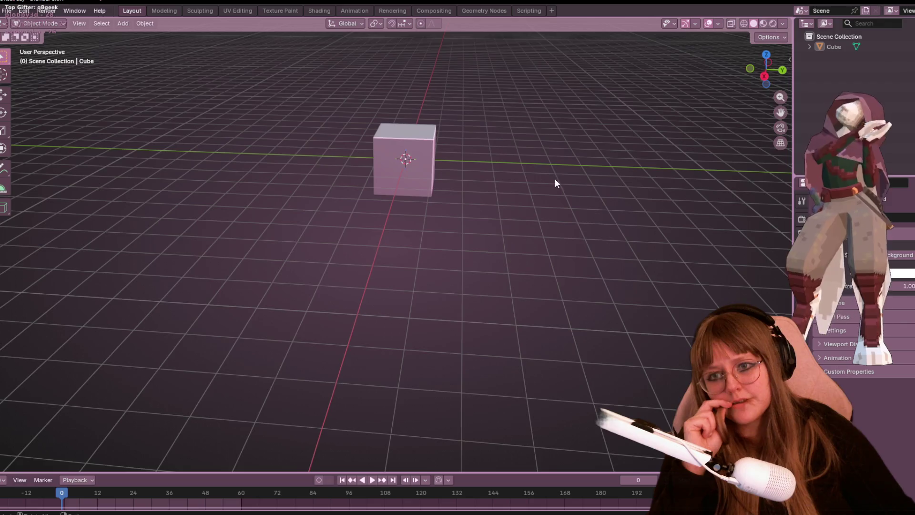
left_click(766, 70)
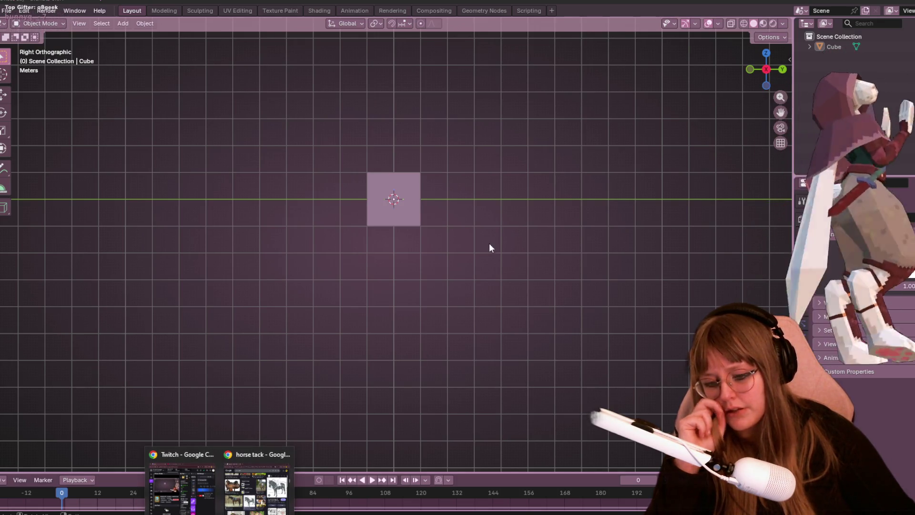
scroll(491, 237, "down", 1)
key("shift+a")
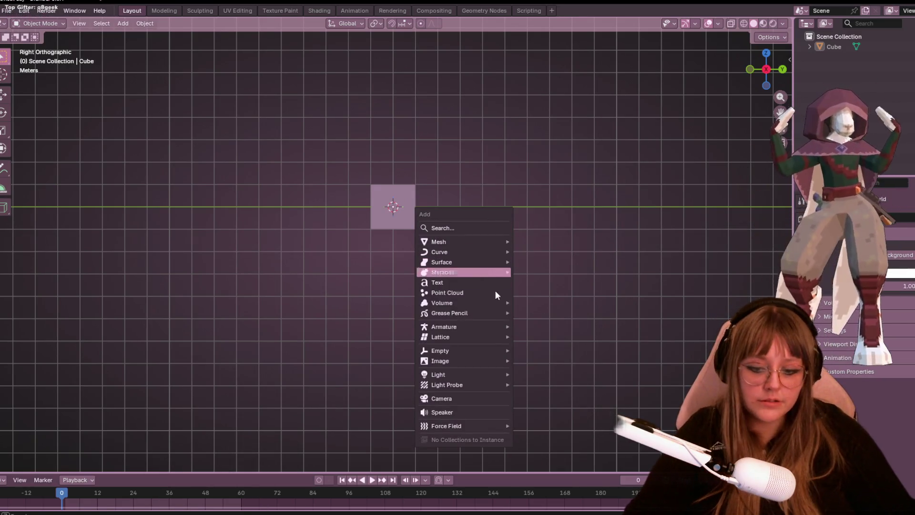
mouse_move(459, 361)
left_click(526, 360)
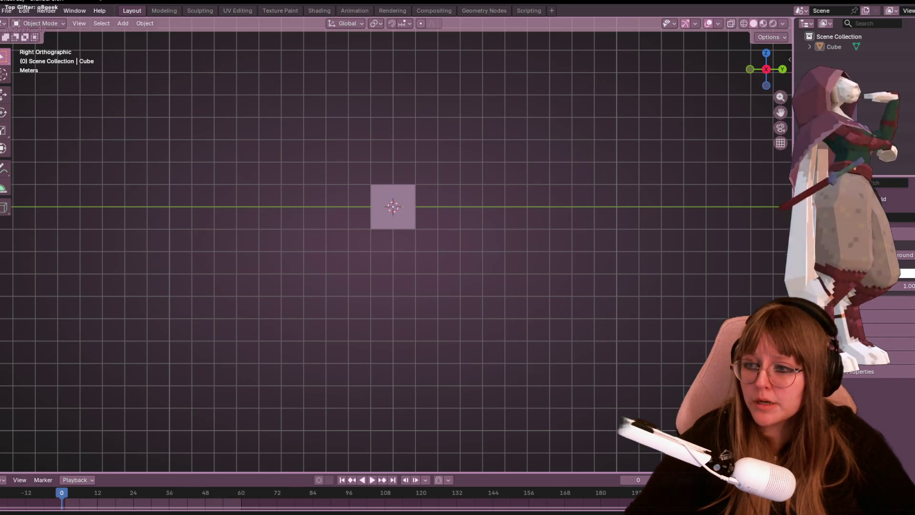
- Load the pink sketch as a reference image and position it, including a move along X from the top view
left_click_drag(914, 271, 467, 272)
scroll(468, 272, "up", 2)
middle_click_drag(460, 173, 491, 359, "shift")
key("g")
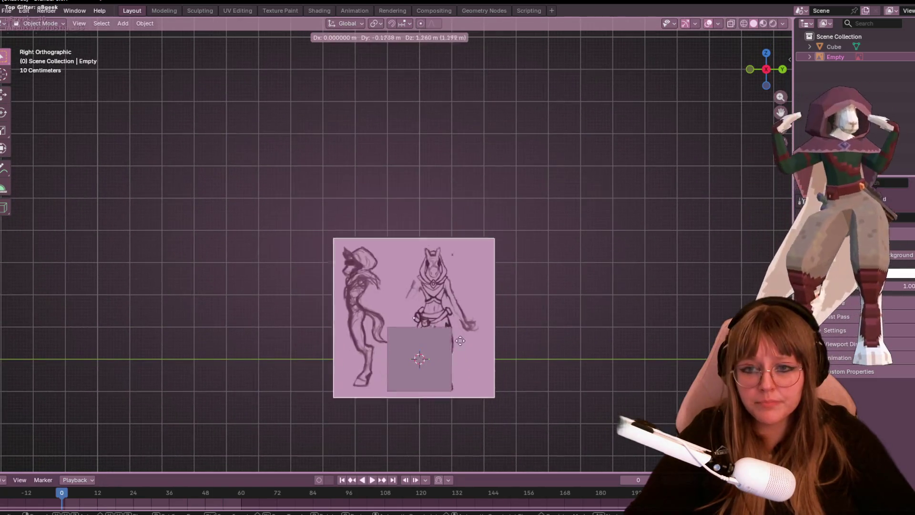
left_click(444, 325)
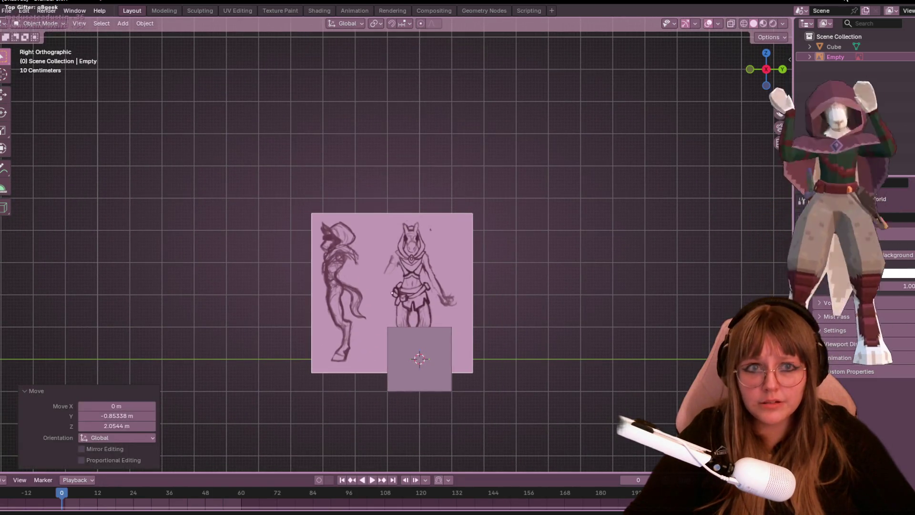
left_click(766, 53)
key("g")
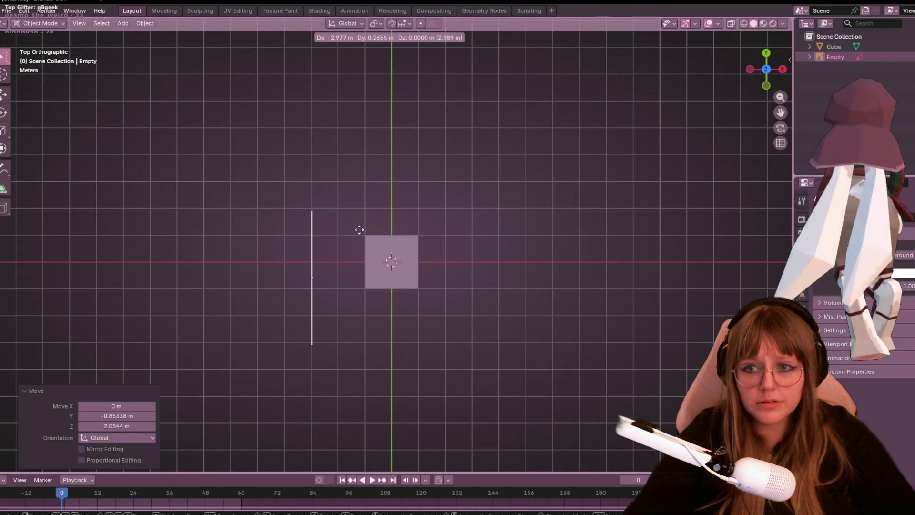
key("x")
left_click(253, 224)
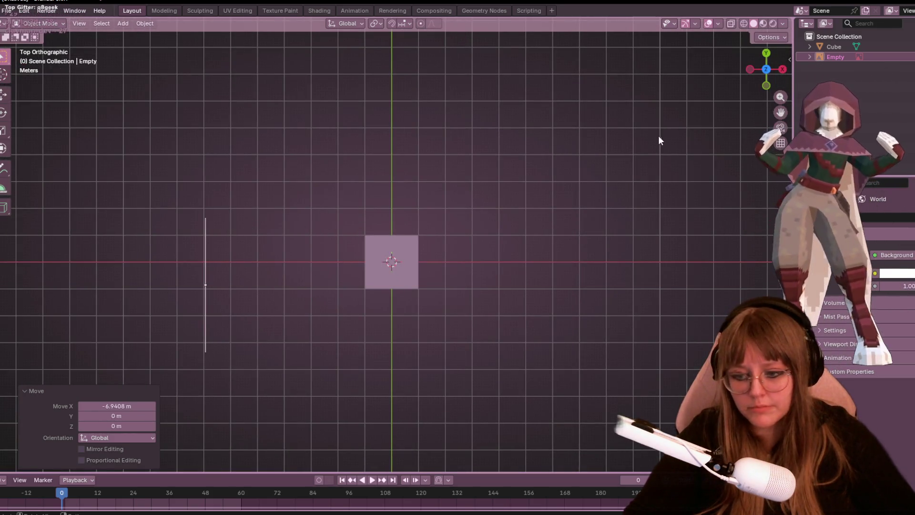
- From the right view, nudge the reference image so the figure's feet sit at the origin, then face the back view
left_click(783, 69)
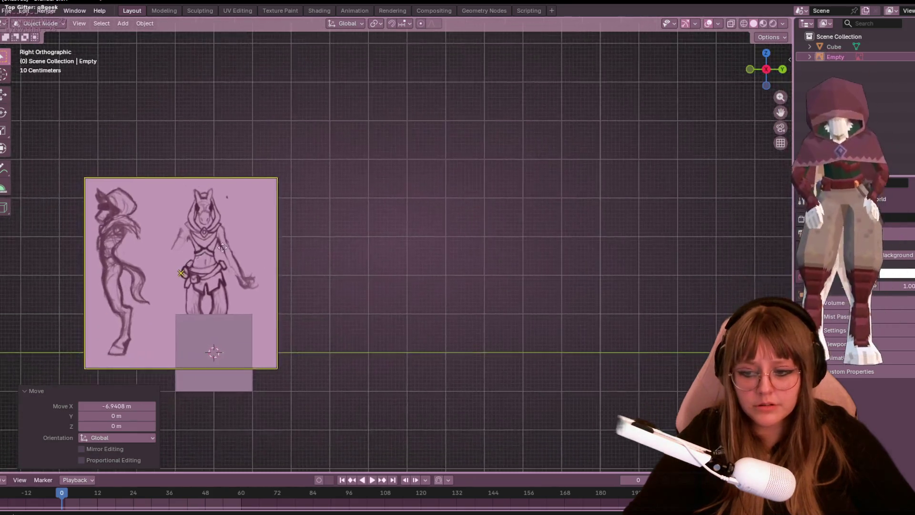
middle_click_drag(165, 383, 432, 264, "shift")
left_click(431, 259)
scroll(431, 263, "up", 3)
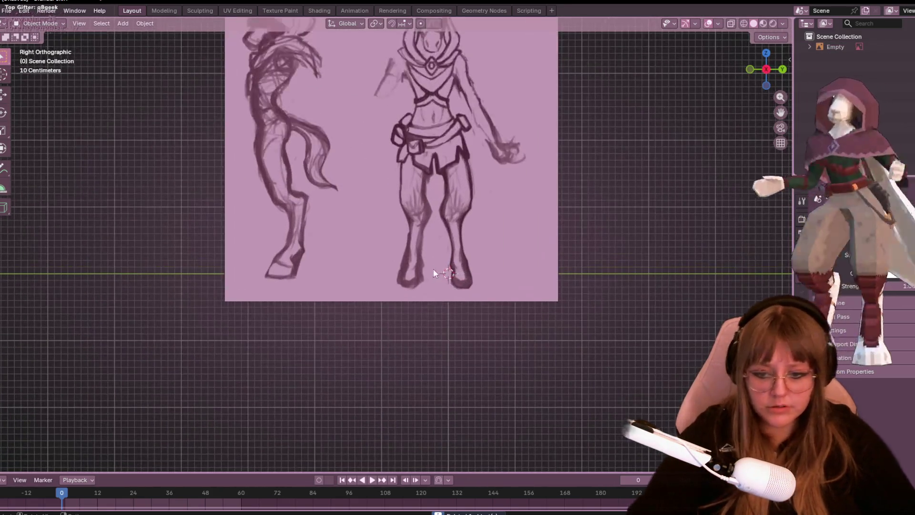
left_click(513, 252)
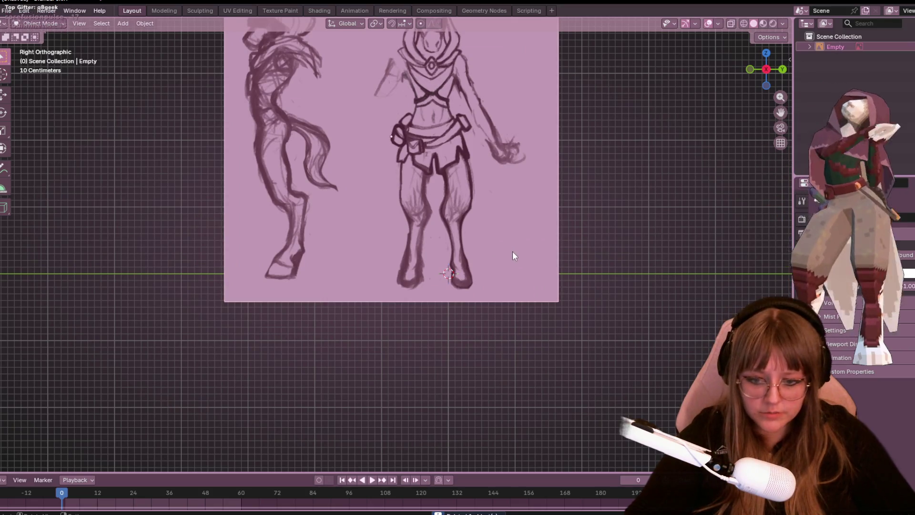
key("g")
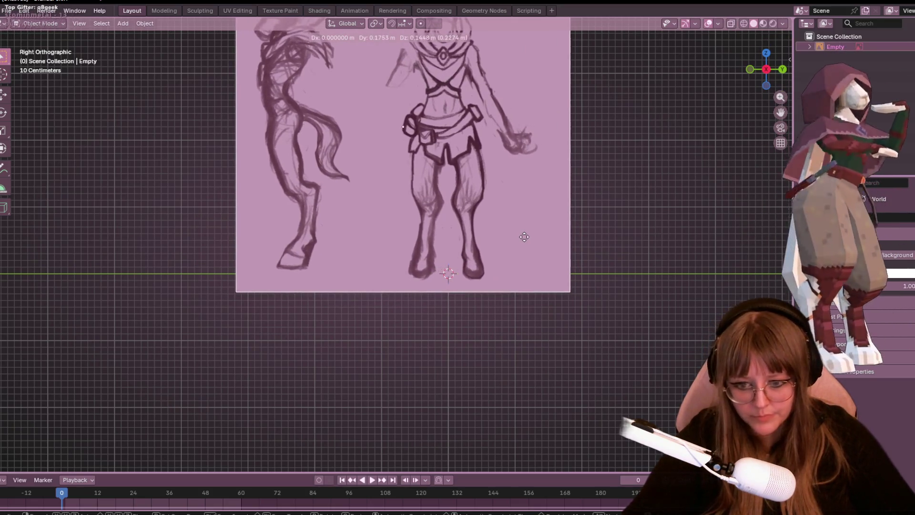
left_click(526, 233)
scroll(525, 233, "down", 3)
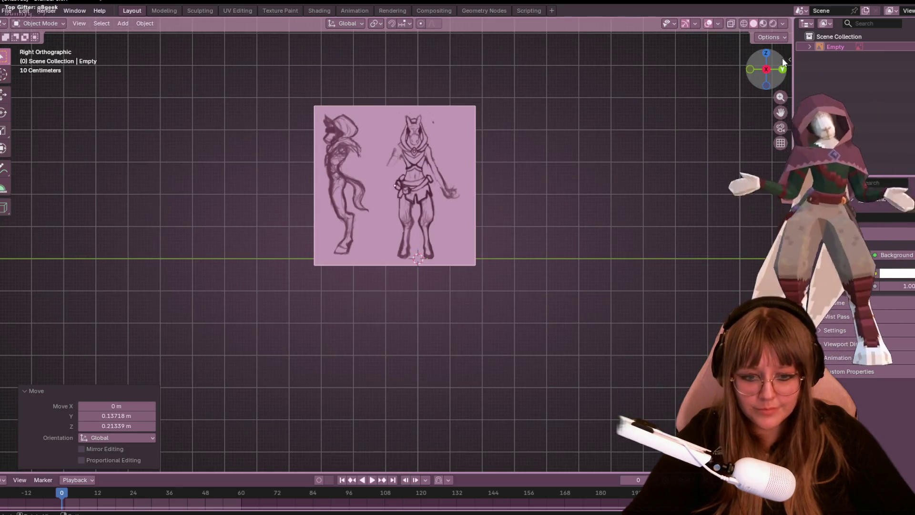
left_click(783, 69)
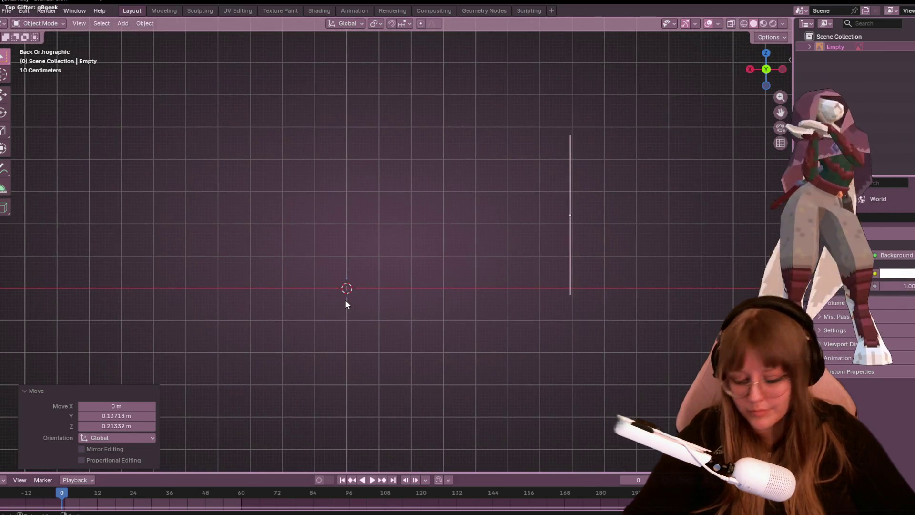
left_click(346, 300)
key("shift+a")
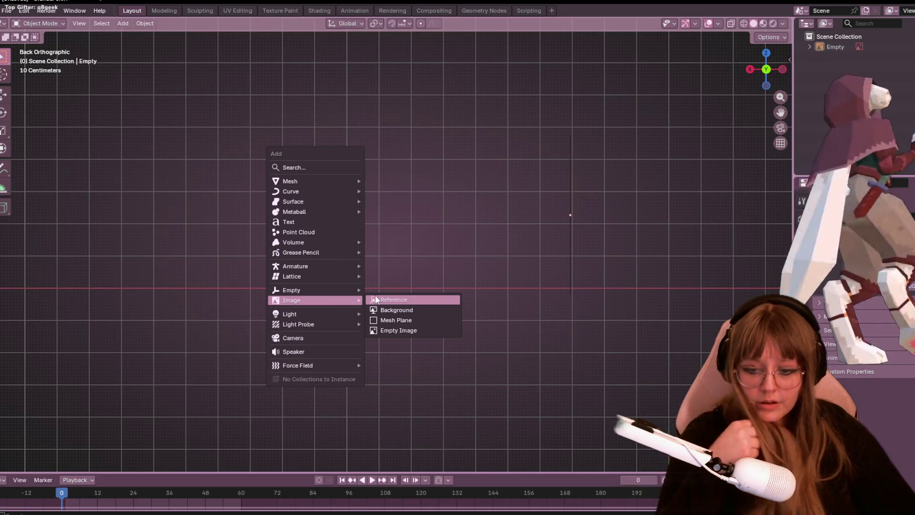
- Maximize Blender and drag the sketch image in as a second reference facing the back view
key("Escape")
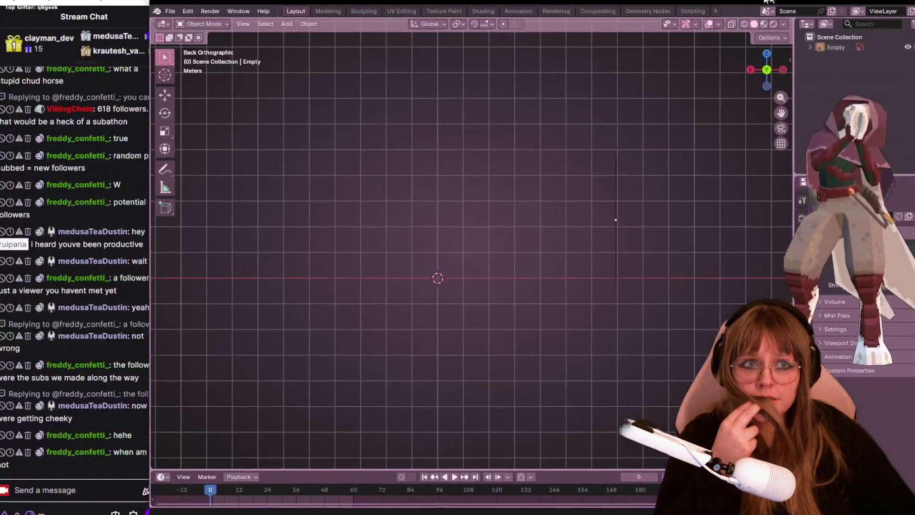
left_click_drag(523, 32, 785, 2)
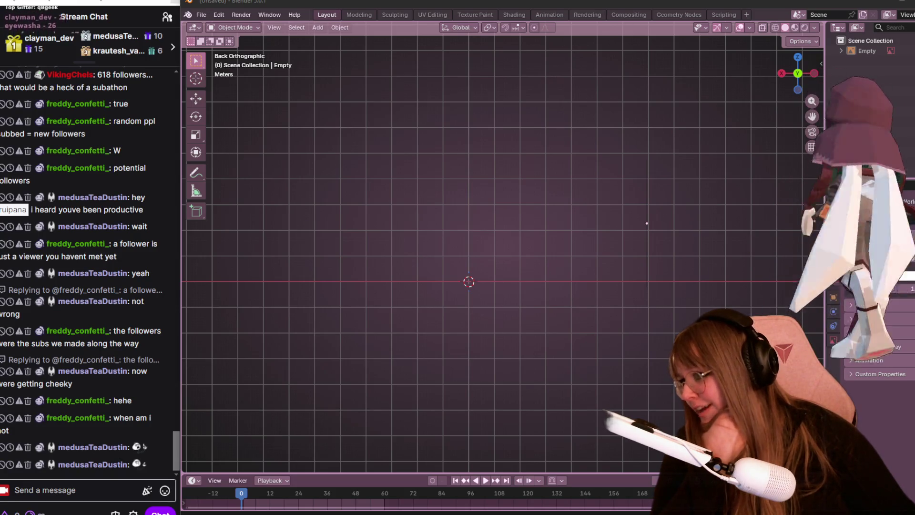
left_click_drag(647, 224, 576, 274)
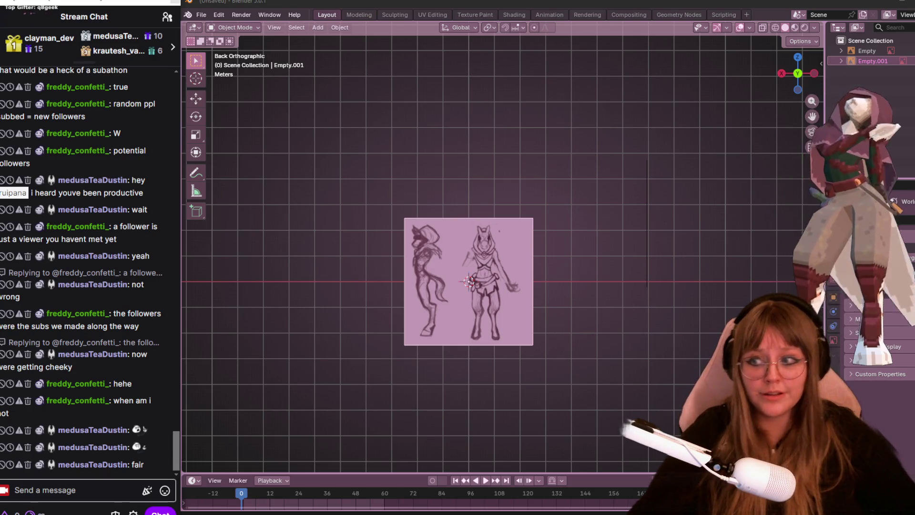
scroll(417, 226, "up", 1)
scroll(417, 224, "down", 2)
- Select the second reference image (Empty.001) and align its figure's feet with the origin
left_click(526, 280)
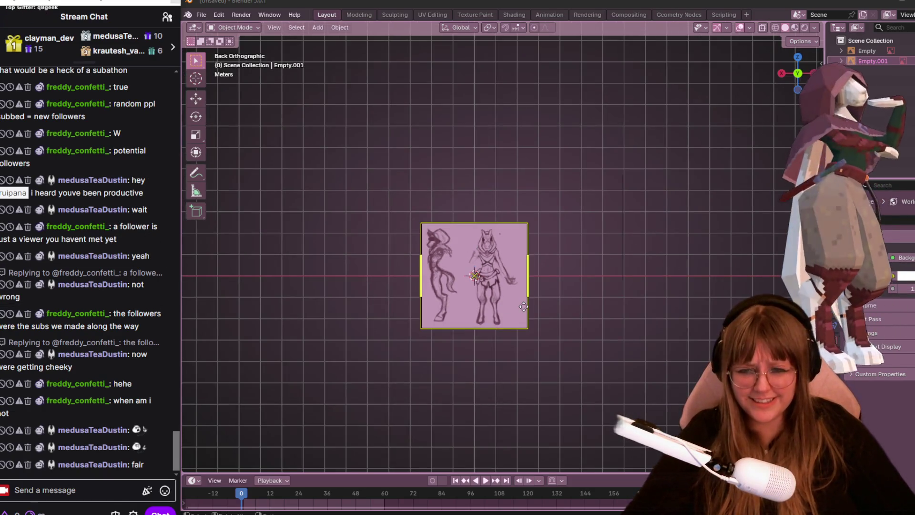
left_click(540, 265)
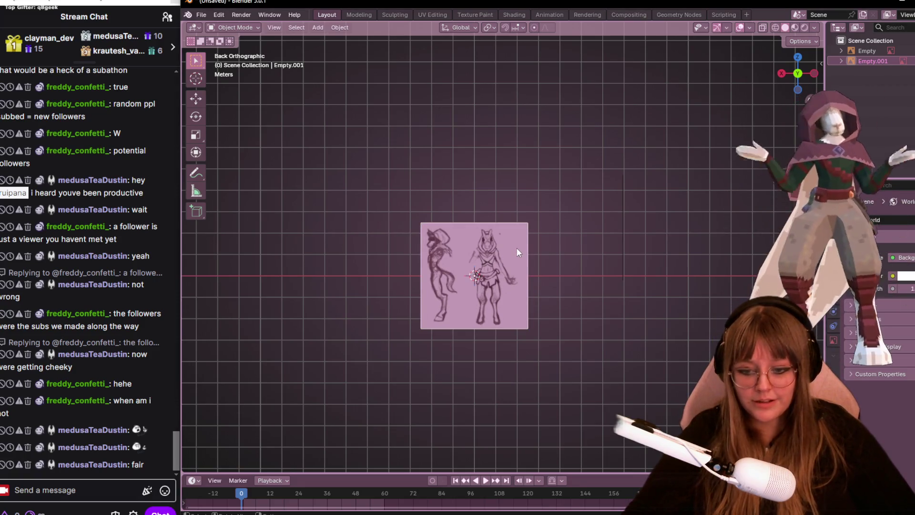
key("g")
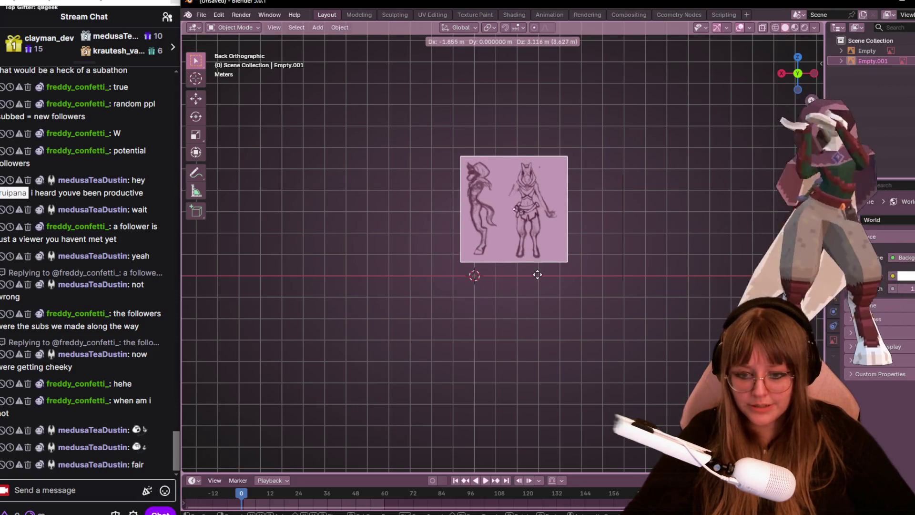
left_click(532, 288)
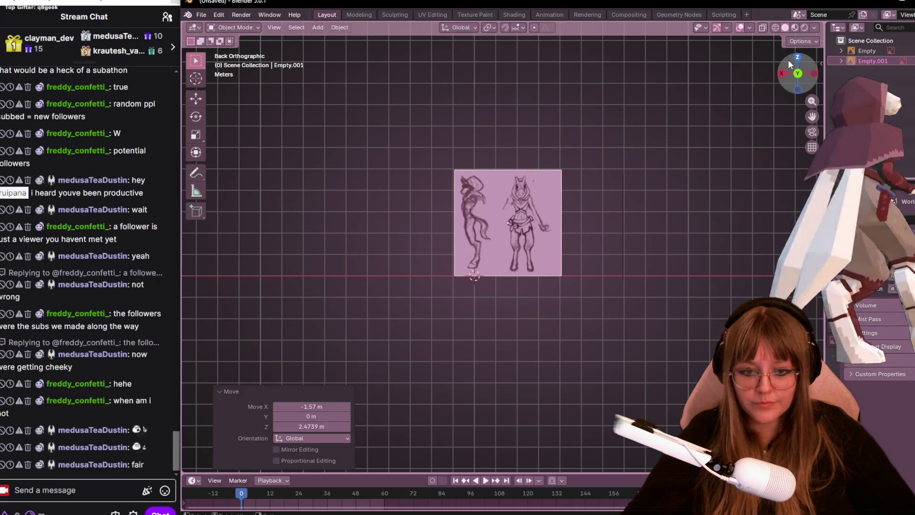
scroll(534, 242, "up", 6)
key("g")
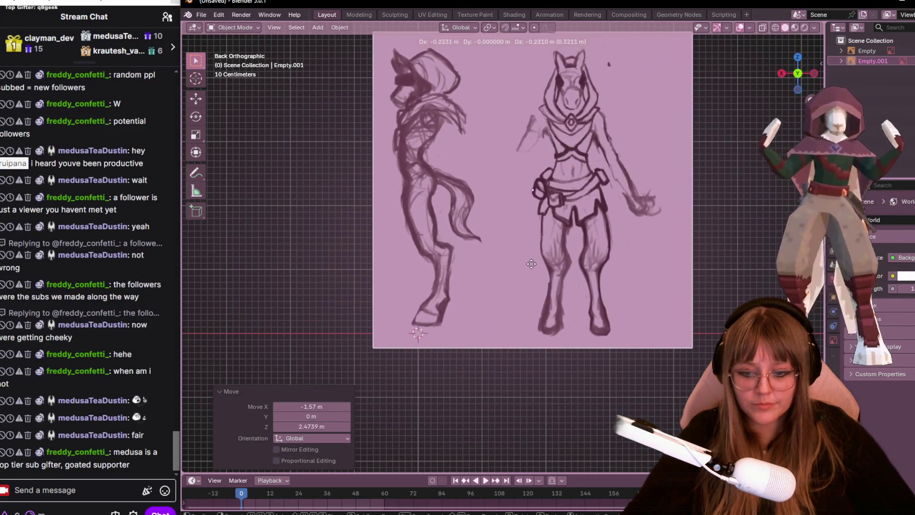
left_click(524, 275)
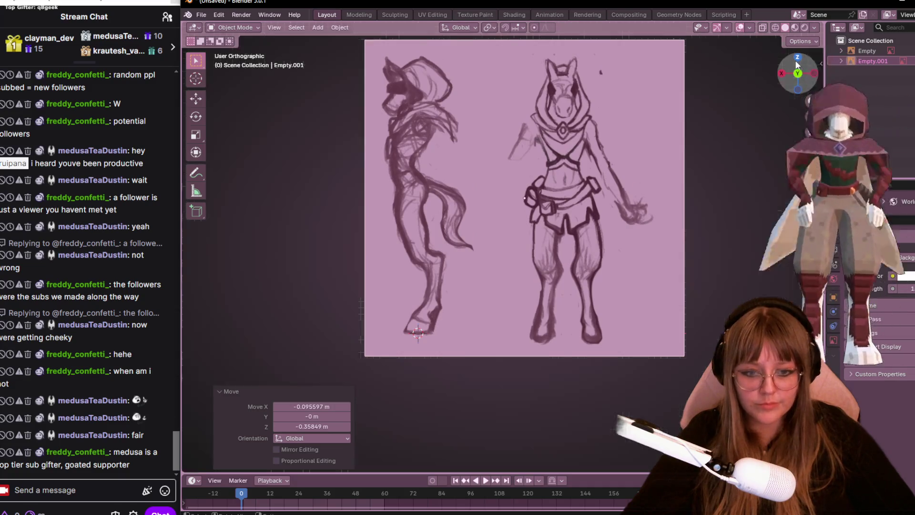
- From the top view slide the second image about 4.7 m along Y so the planes stand apart, then face the front
left_click(797, 57)
scroll(673, 154, "down", 5)
key("g")
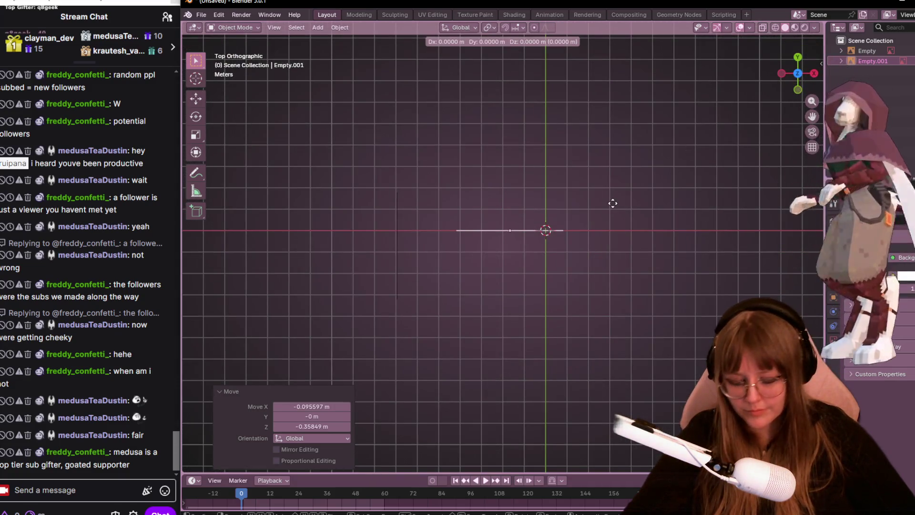
key("y")
left_click(606, 303)
middle_click_drag(606, 304, 454, 247)
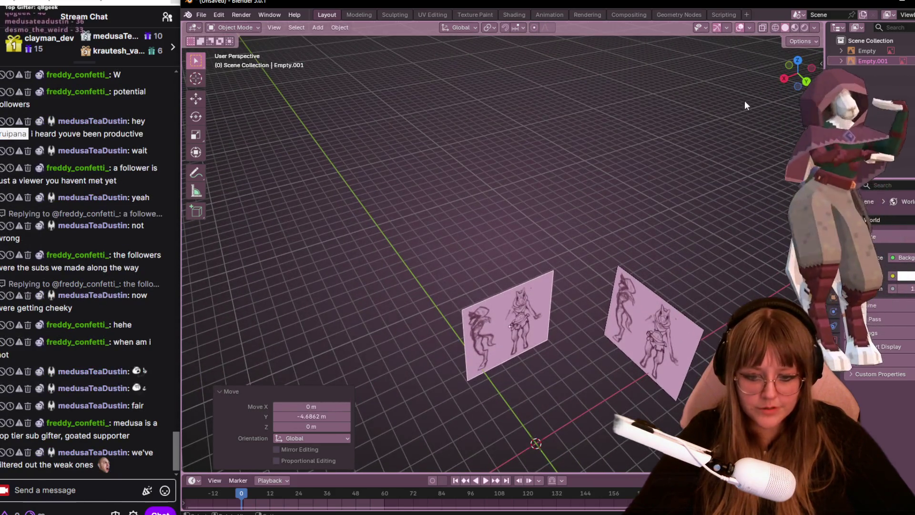
left_click(794, 62)
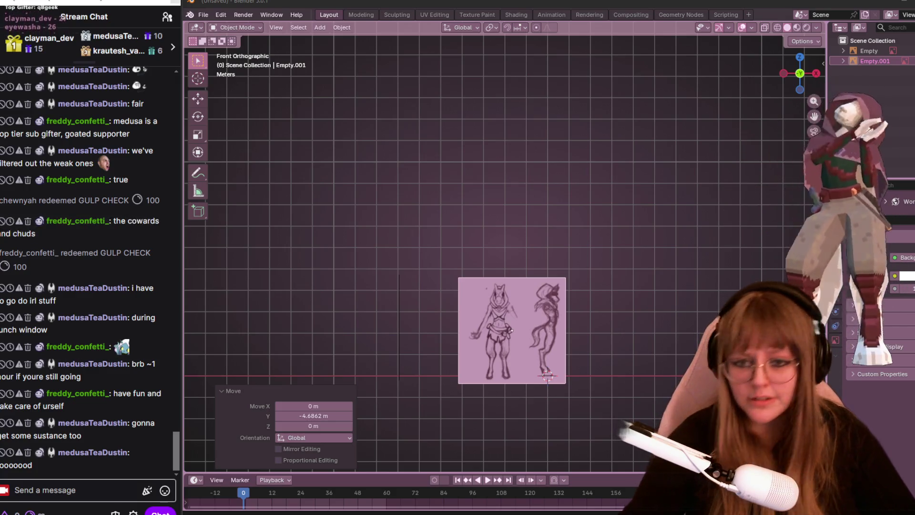
scroll(506, 286, "up", 2)
- Inspect the reference planes from above, starting and cancelling a move of the reference object
mouse_move(506, 286)
middle_mouse_down("shift")
mouse_move(477, 43)
mouse_move(485, 156)
middle_mouse_up("shift")
mouse_move(572, 236)
middle_mouse_down()
mouse_move(613, 224)
mouse_move(517, 201)
mouse_move(656, 216)
mouse_move(628, 235)
middle_mouse_up()
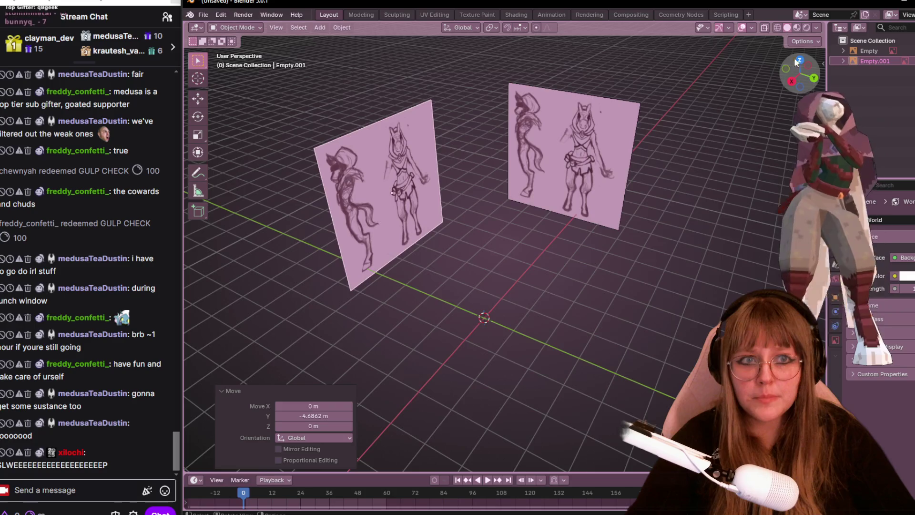
left_click(795, 58)
key("g")
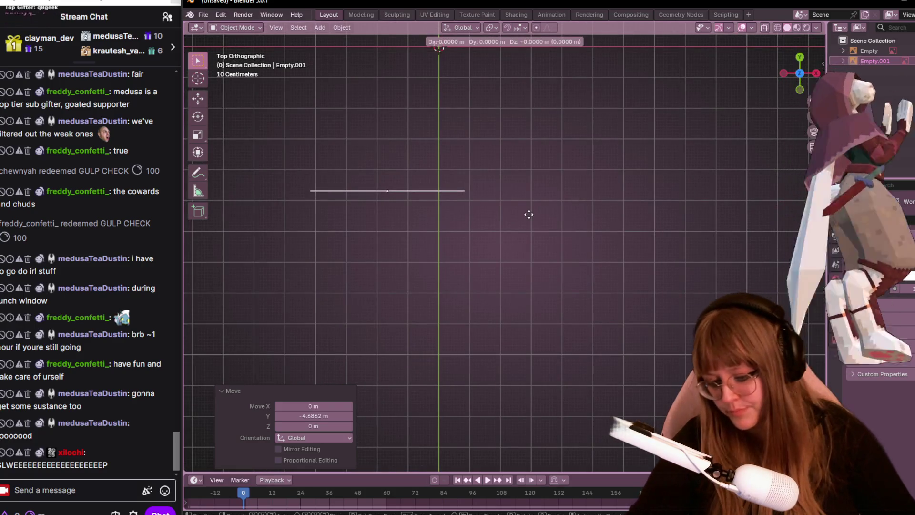
left_click(585, 257)
scroll(594, 387, "down", 2)
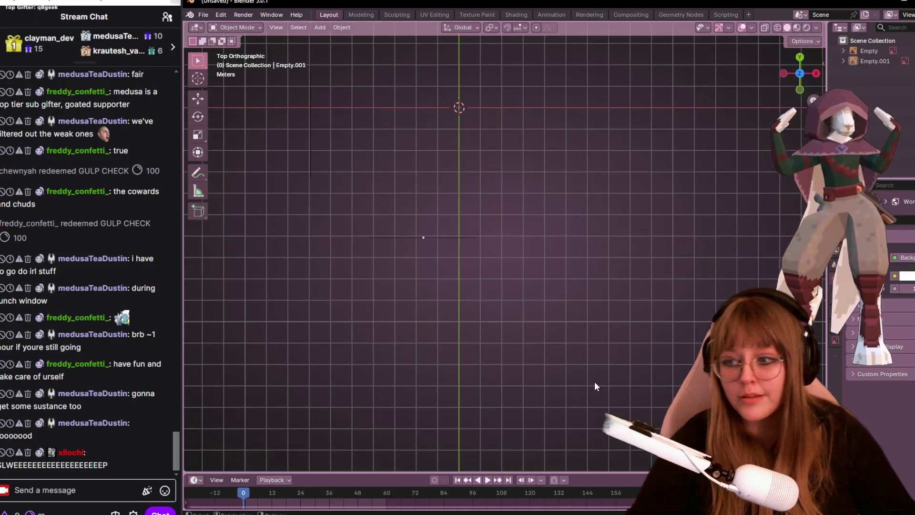
middle_click_drag(595, 387, 439, 236)
- View the front sketch plane straight from the right and bring up the Add menu with Shift+A
left_click(799, 72)
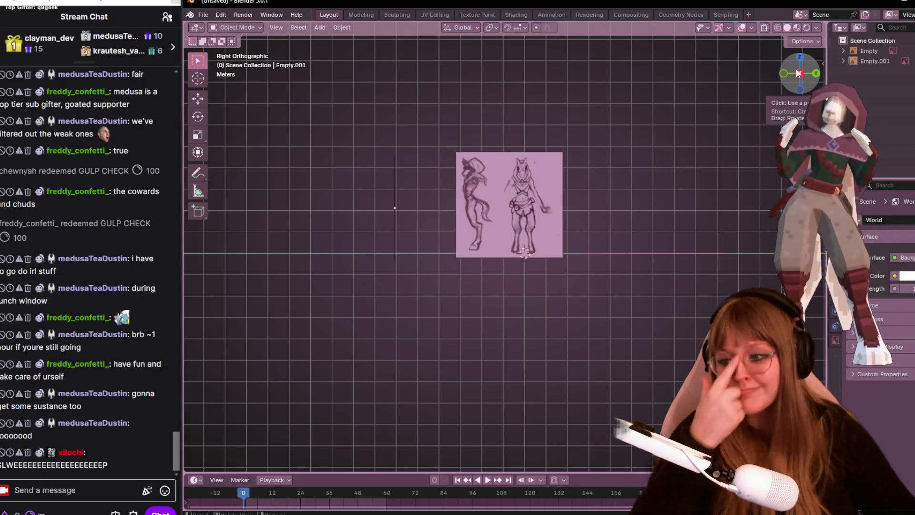
scroll(671, 111, "up", 2)
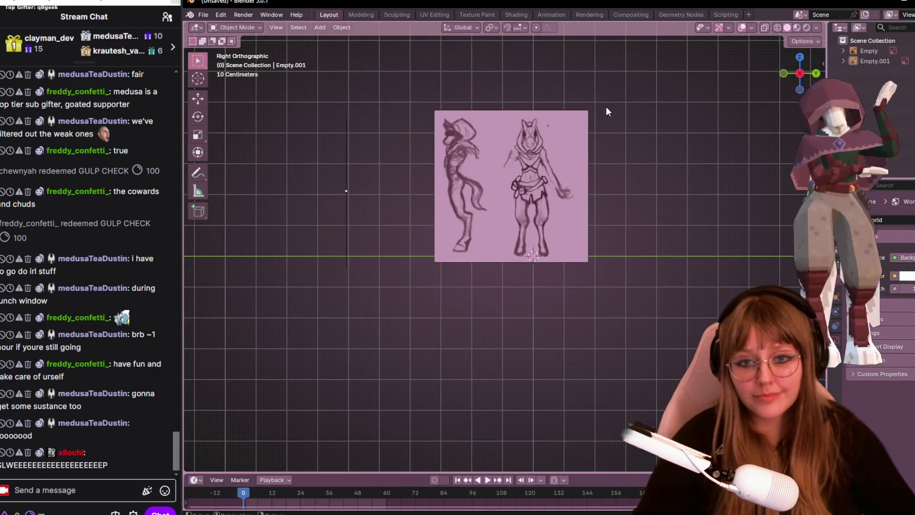
scroll(605, 111, "up", 2)
middle_click_drag(634, 194, 626, 279, "shift")
key("shift+a")
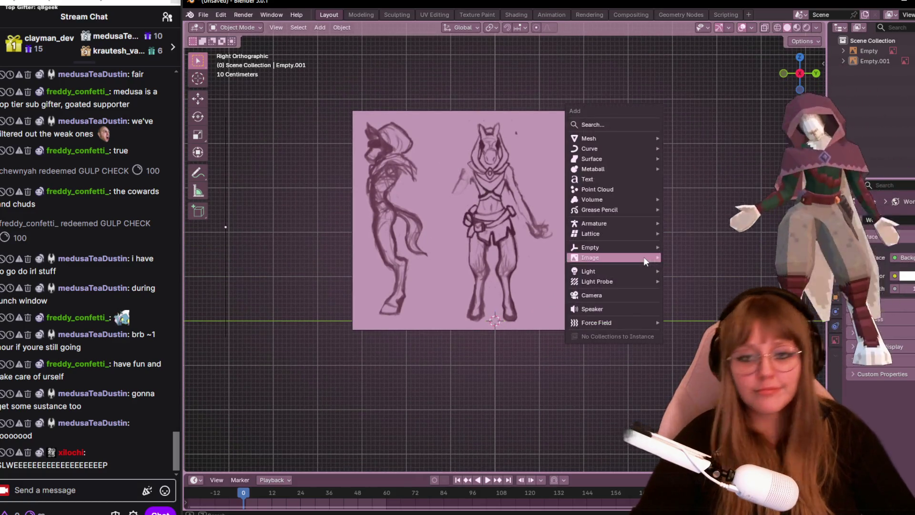
mouse_move(615, 138)
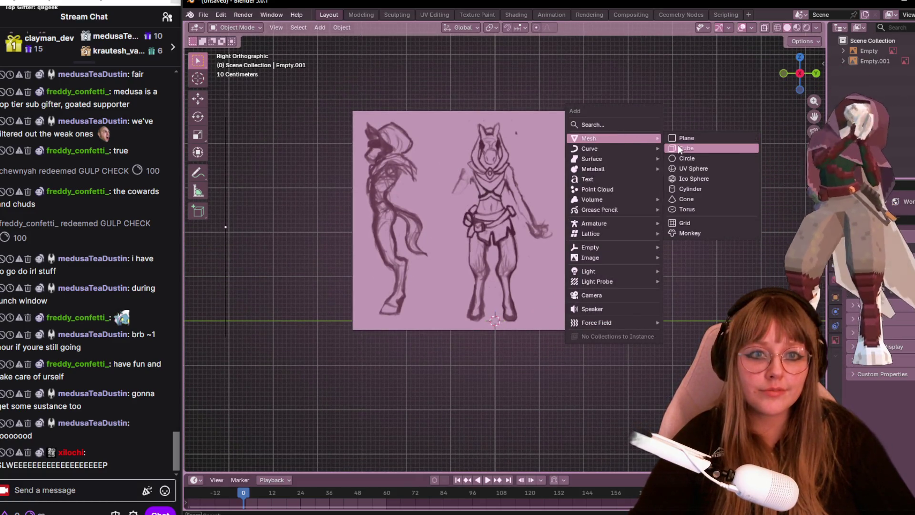
- Add a 2 m cube to the scene and adjust the viewport shading look
left_click(678, 147)
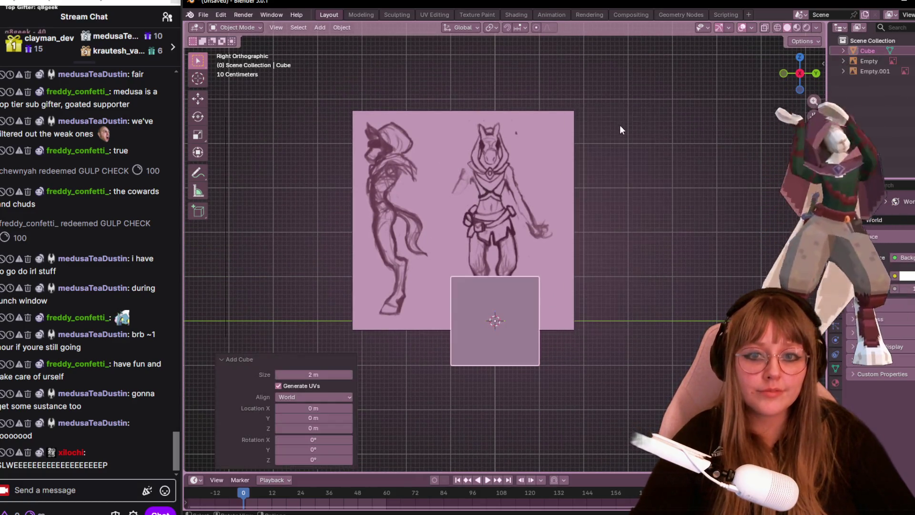
left_click(815, 27)
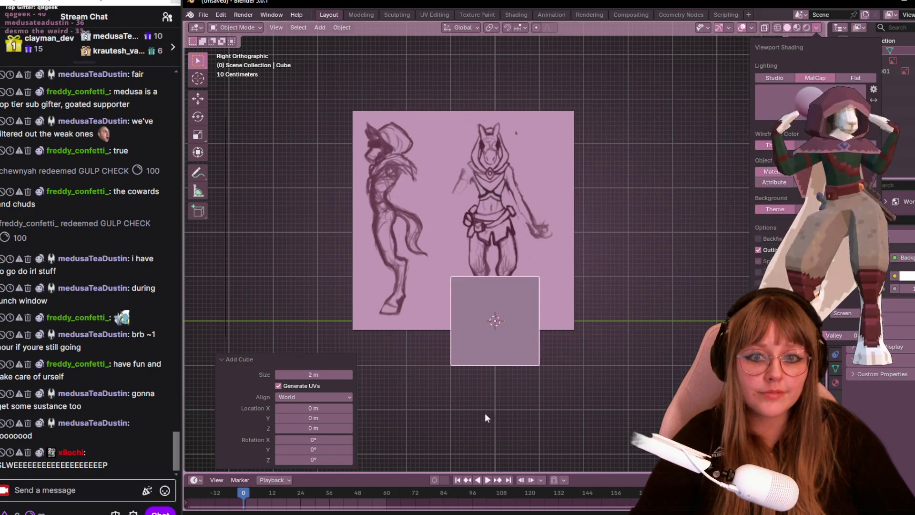
left_click(810, 102)
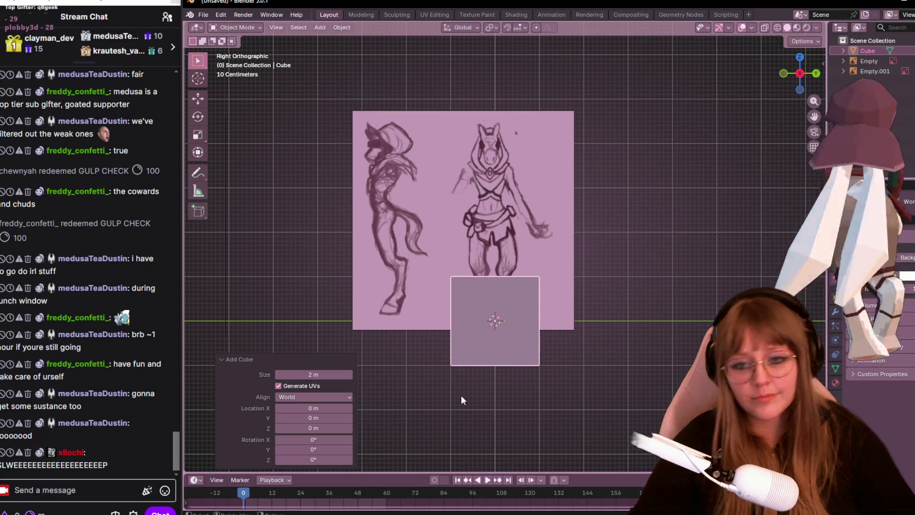
middle_click_drag(462, 396, 550, 317)
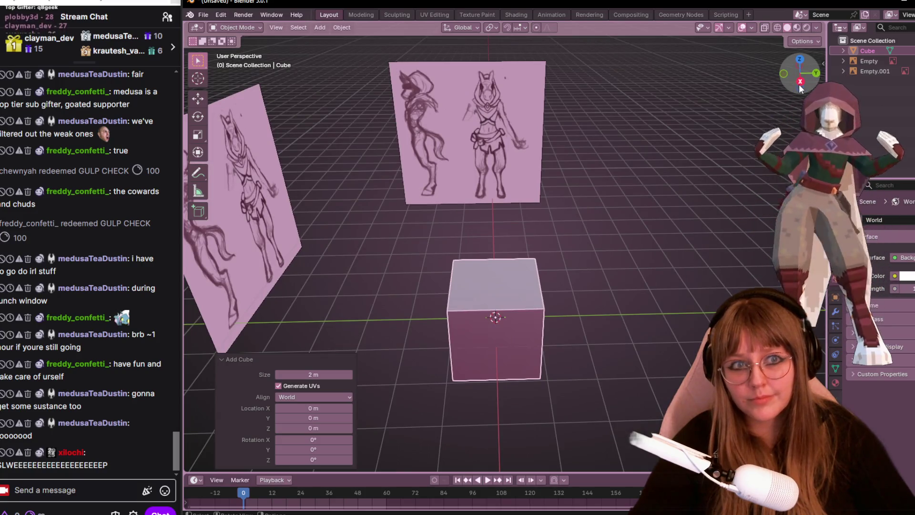
- From Back Orthographic view, move the cube up over the sketch's torso and enter Edit Mode on it
left_click(801, 82)
left_click(816, 69)
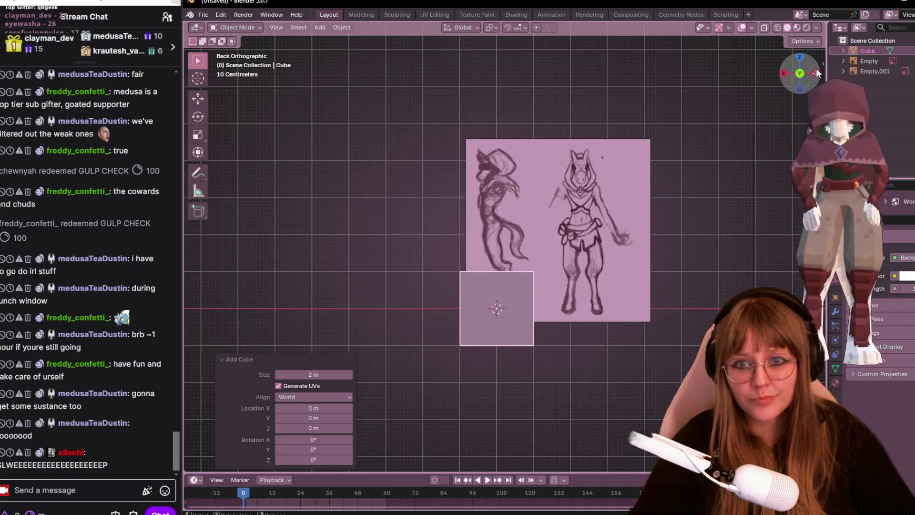
scroll(502, 247, "up", 1)
scroll(535, 261, "up", 1)
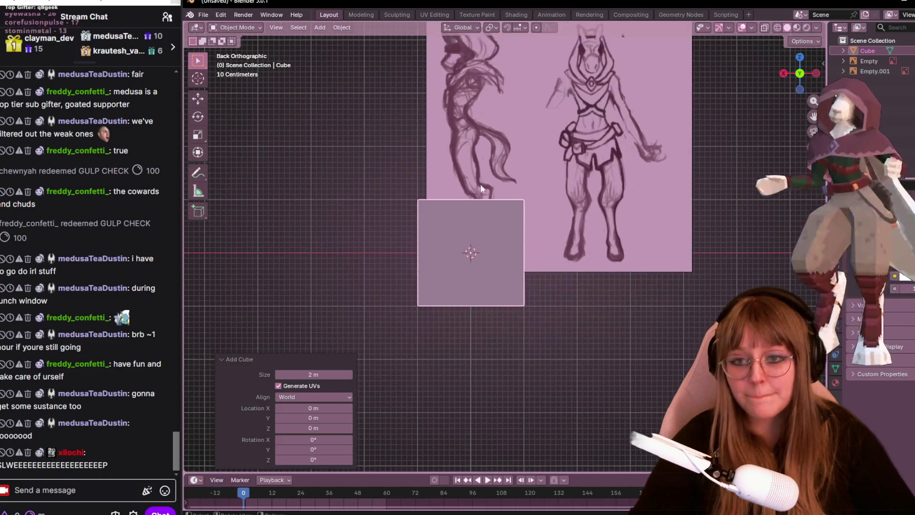
key("g")
left_click(566, 191)
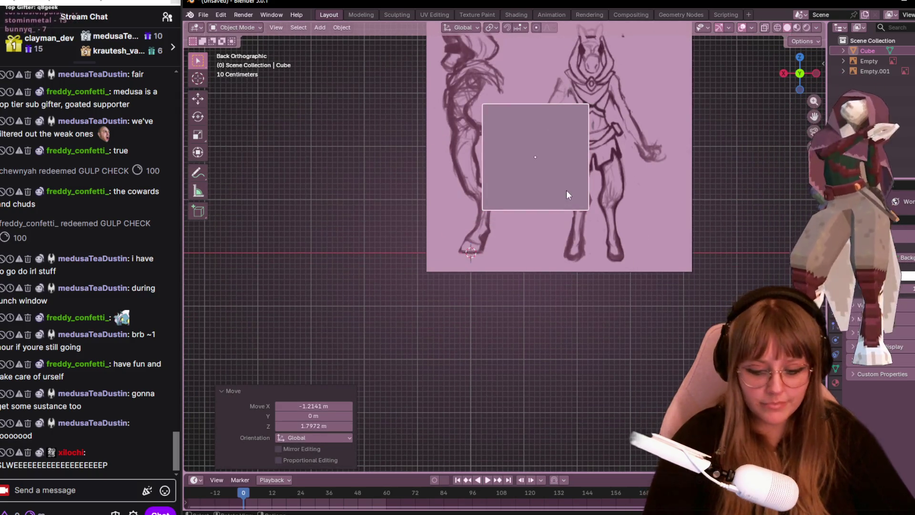
key("Delete")
scroll(566, 194, "up", 3)
key("ctrl+z")
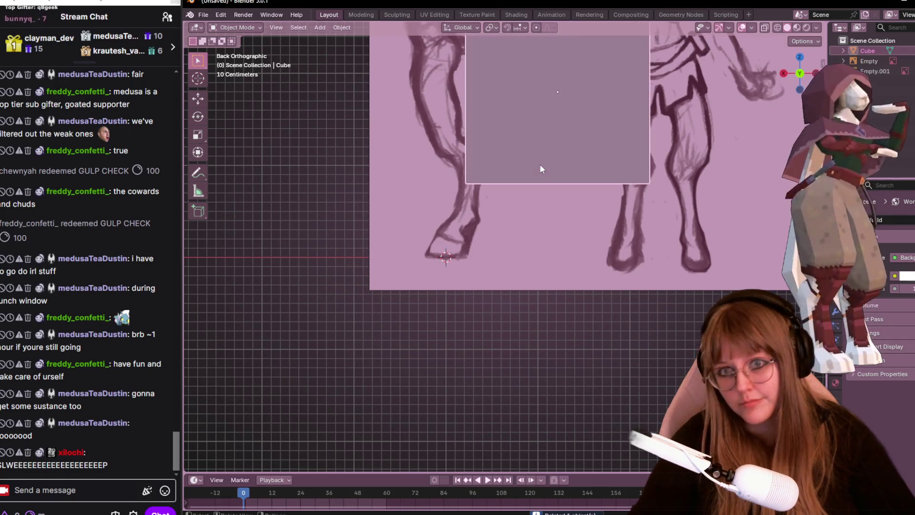
key("Tab")
scroll(586, 128, "down", 1)
scroll(585, 129, "down", 1)
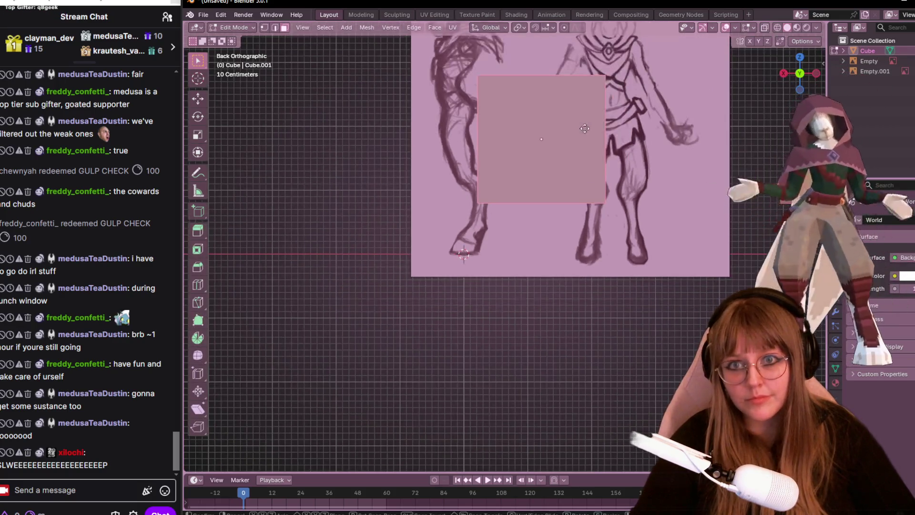
- Shift the cube over the torso, delete its faces and leftover vertices, and grab the remaining vertex
key("g")
left_click(603, 174)
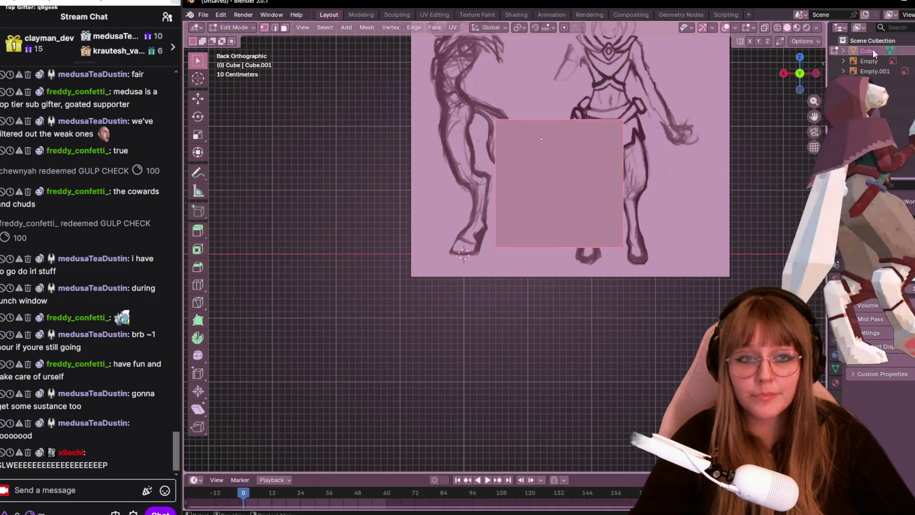
left_click_drag(434, 98, 681, 182)
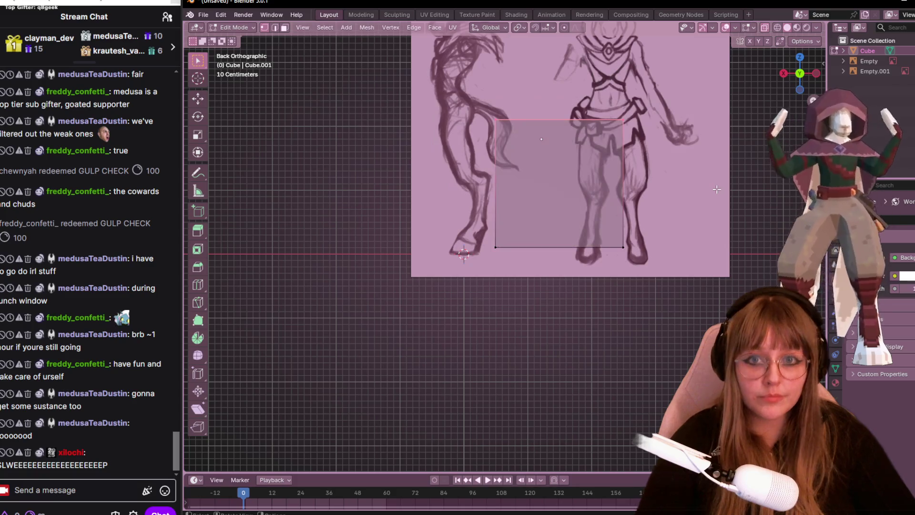
key("x")
left_click(670, 189)
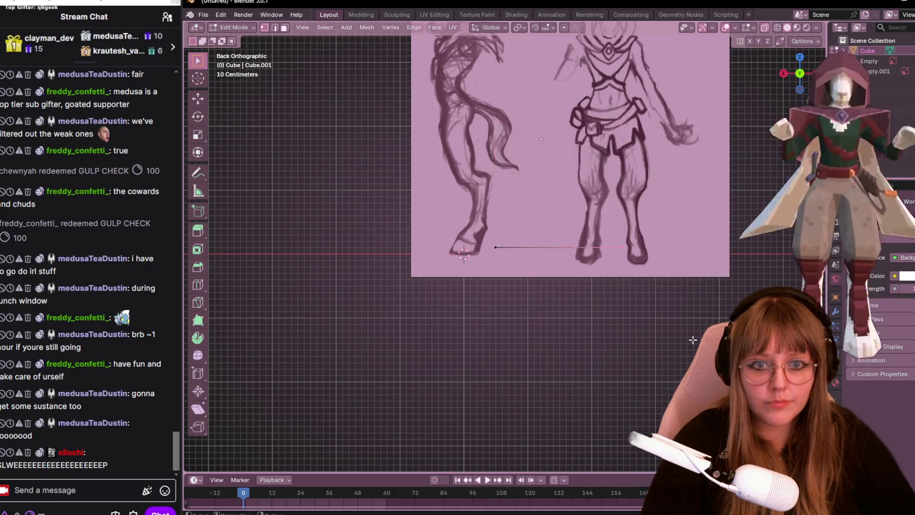
key("x")
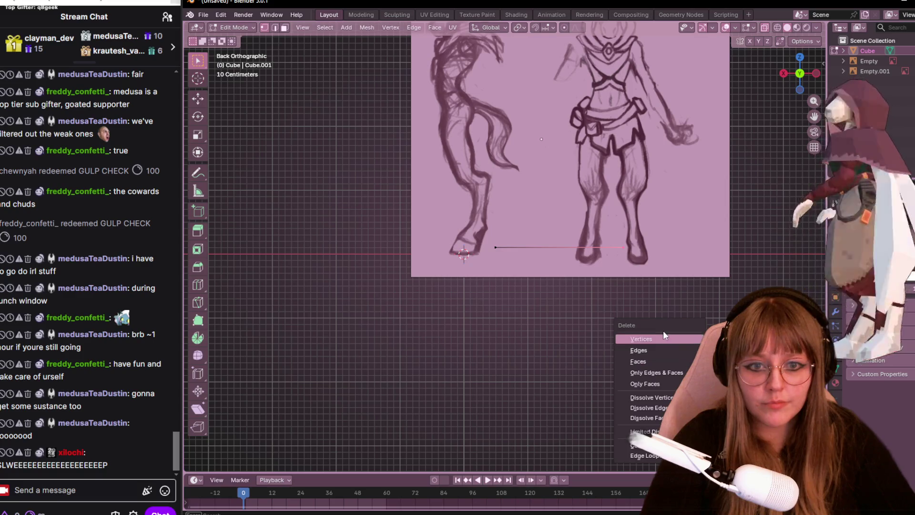
scroll(558, 242, "up", 2)
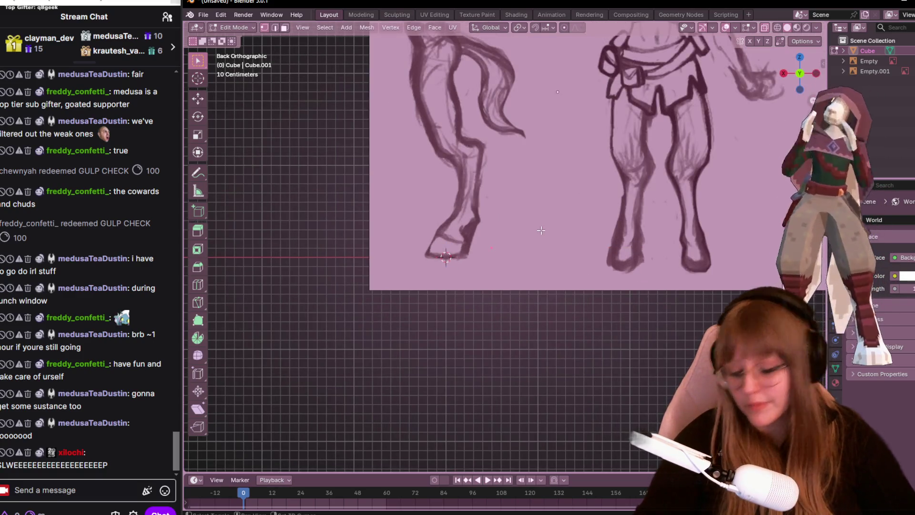
key("g")
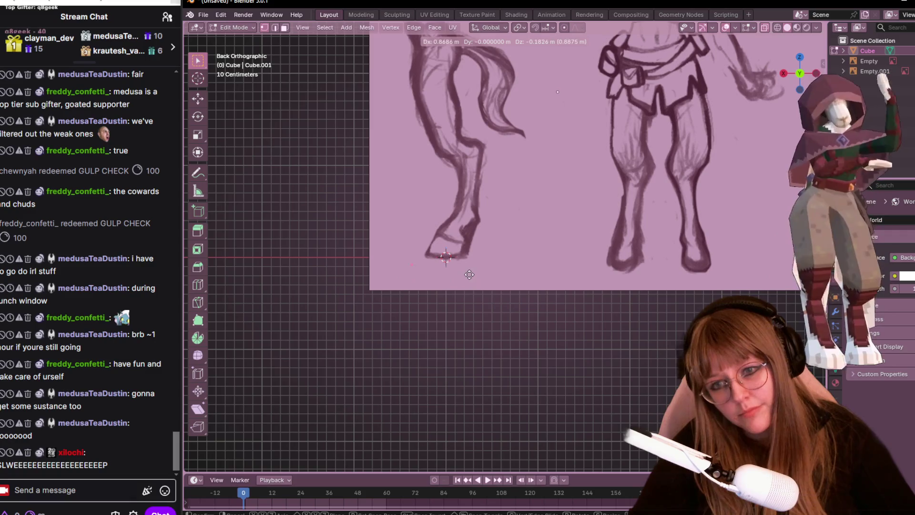
- Place the vertex at the side-view foot tip and extrude the first vertices up the leg outline
left_click(484, 265)
scroll(458, 271, "up", 2)
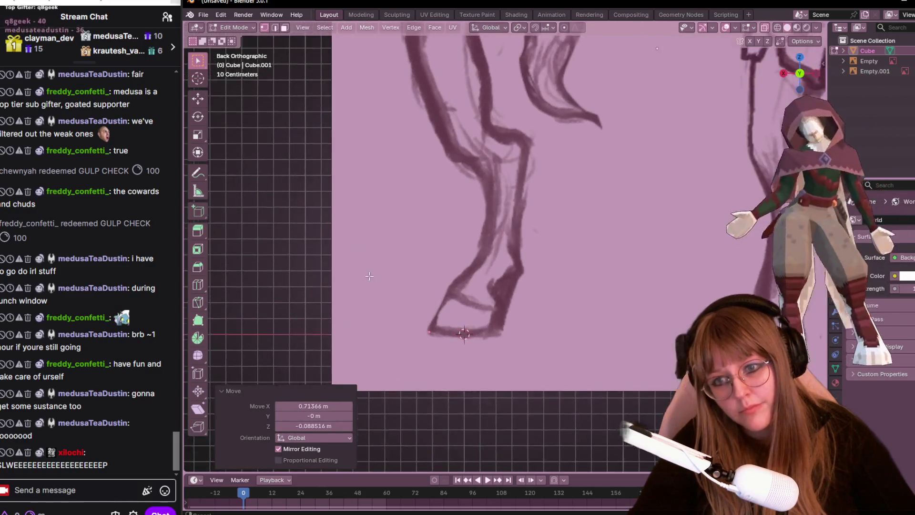
scroll(429, 287, "up", 1)
scroll(420, 291, "down", 1)
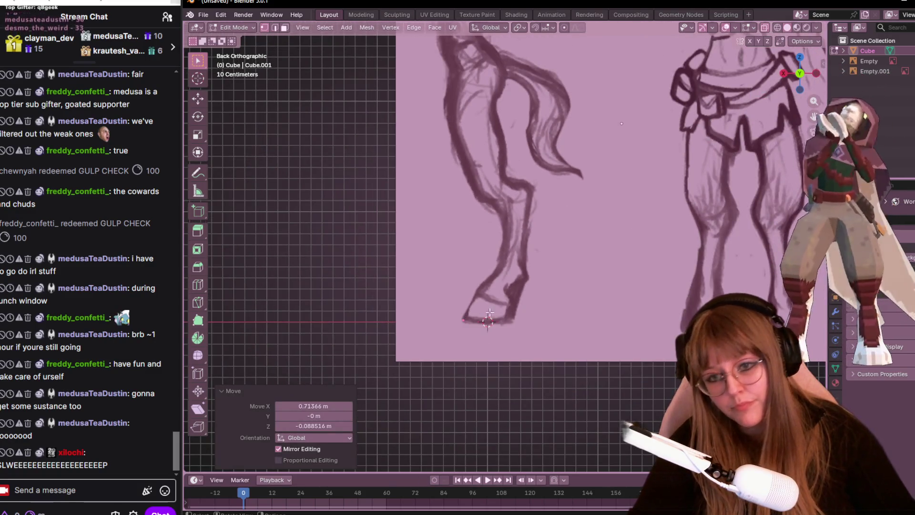
key("e")
left_click(503, 290)
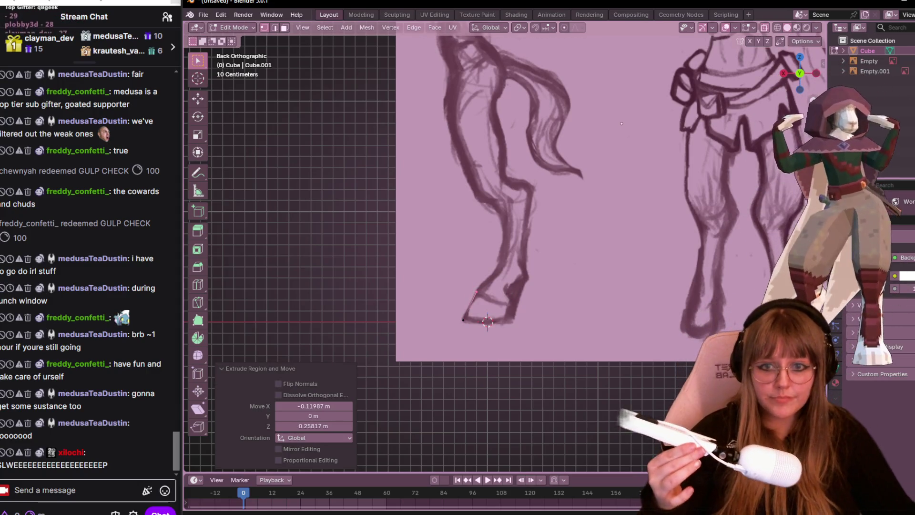
scroll(510, 362, "up", 1)
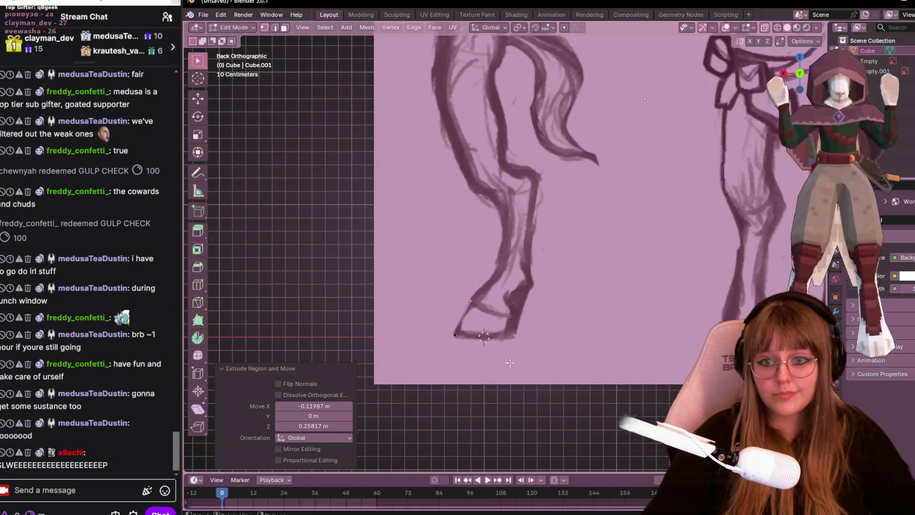
scroll(510, 363, "up", 1)
scroll(485, 292, "up", 1)
key("g")
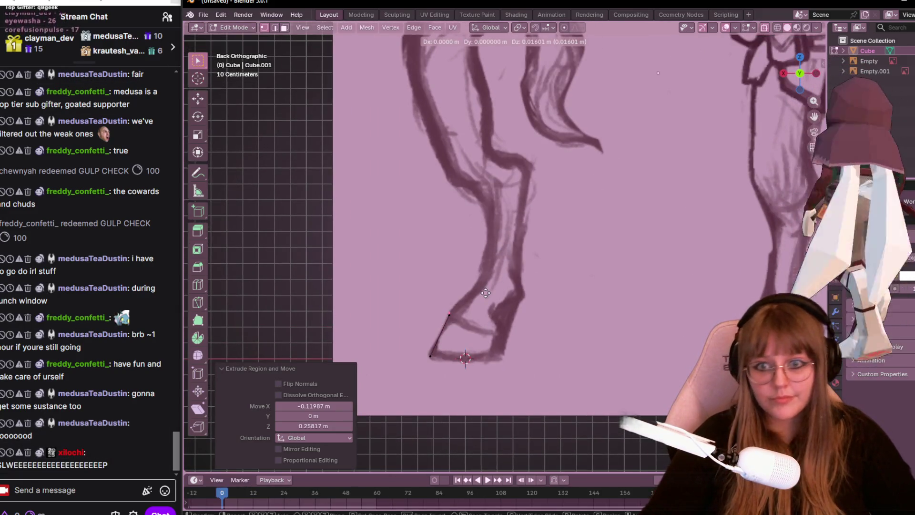
left_click(486, 292)
key("e")
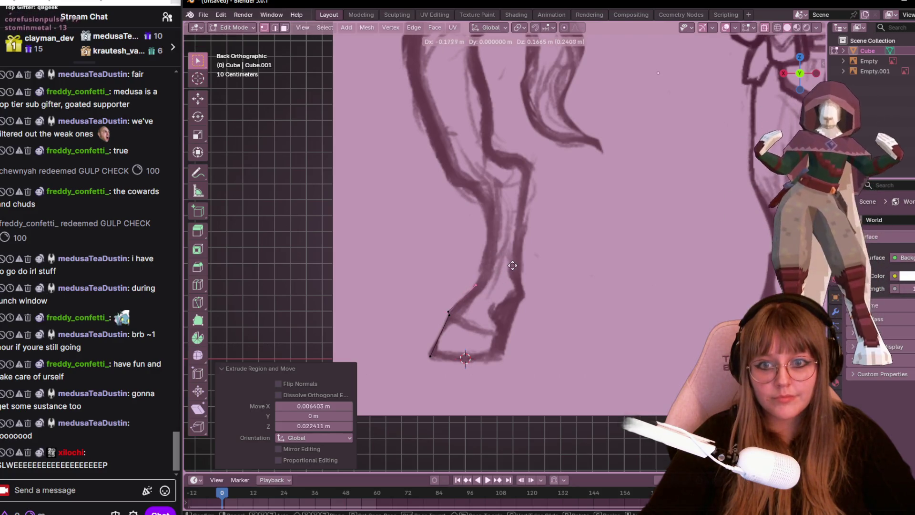
left_click(513, 265)
- Continue extruding vertices up the leg outline toward the thigh
mouse_move(513, 287)
middle_mouse_down("shift")
mouse_move(515, 348)
mouse_move(534, 410)
middle_mouse_up("shift")
left_click(526, 307)
left_click(520, 336)
key("e")
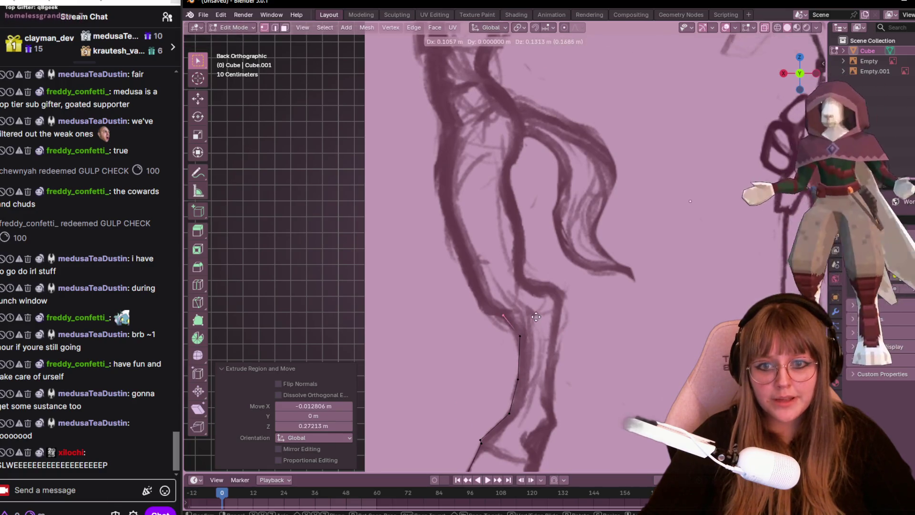
middle_click_drag(482, 281, 544, 354, "shift")
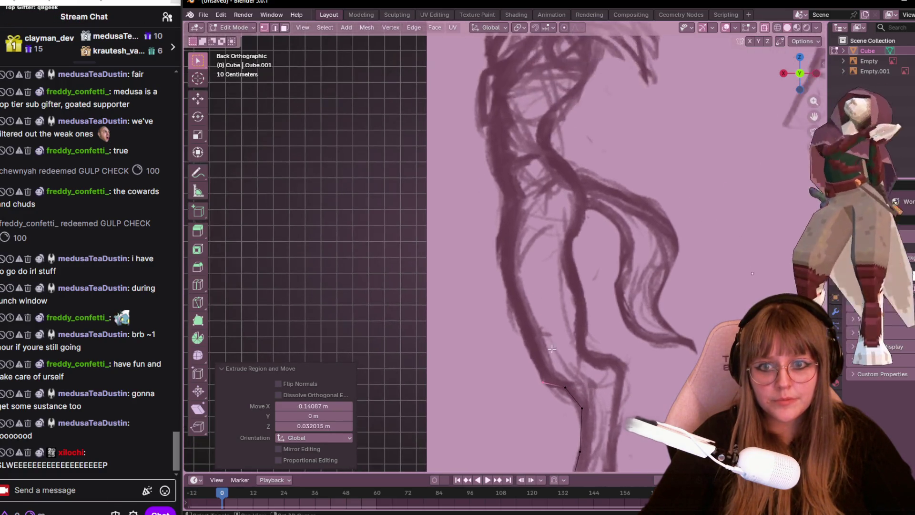
key("e")
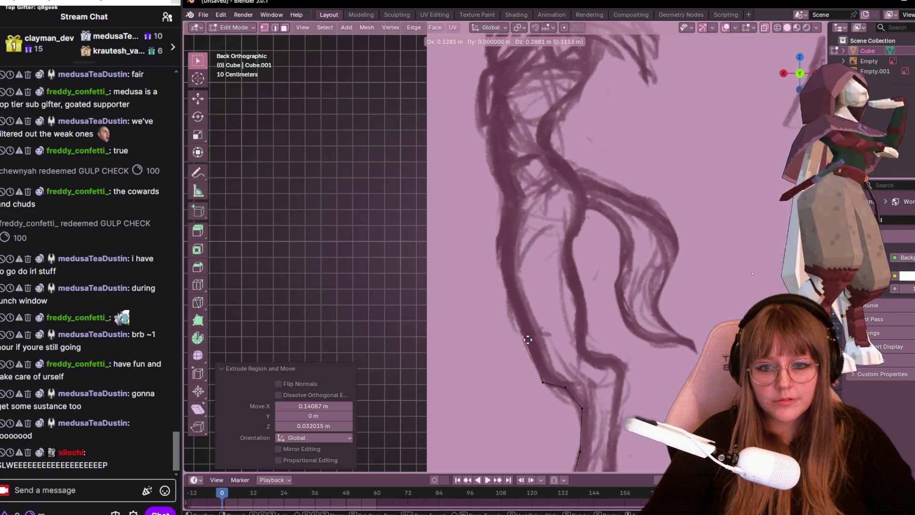
scroll(531, 266, "up", 1)
key("e")
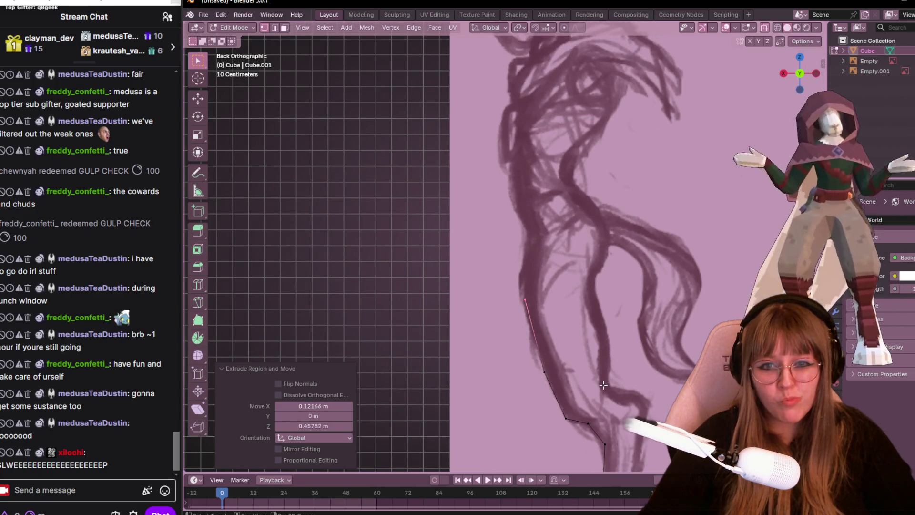
scroll(603, 385, "up", 1)
scroll(566, 317, "up", 1)
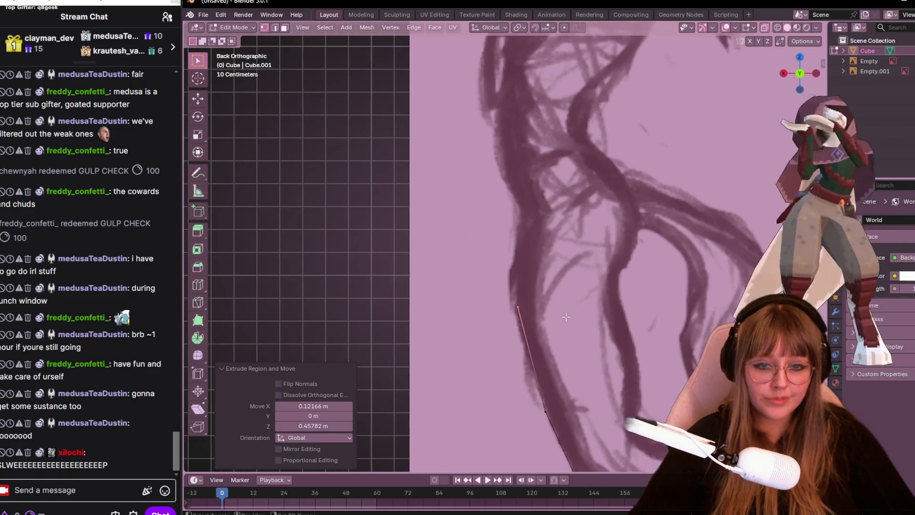
key("e")
key("e")
- Extrude vertices from the thigh up the back edge of the sketched figure
left_click(534, 220)
key("e")
key("Escape")
key("e")
key("x")
key("Escape")
middle_click_drag(549, 220, 546, 224, "shift")
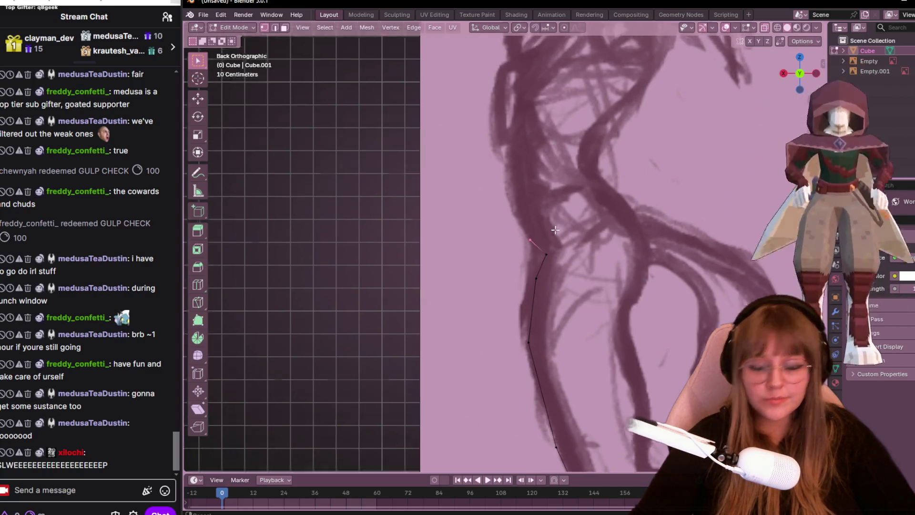
key("e")
left_click(548, 234)
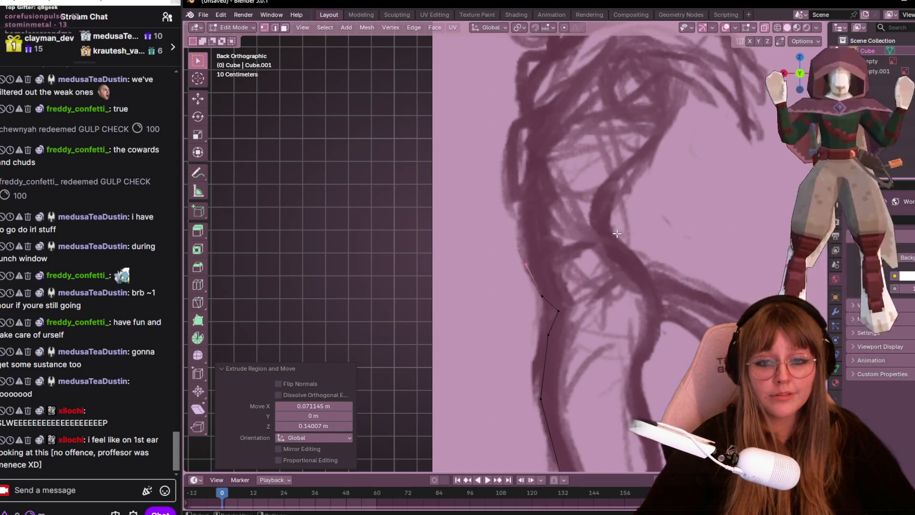
middle_click_drag(617, 233, 556, 245, "shift")
key("e")
left_click(499, 204)
key("e")
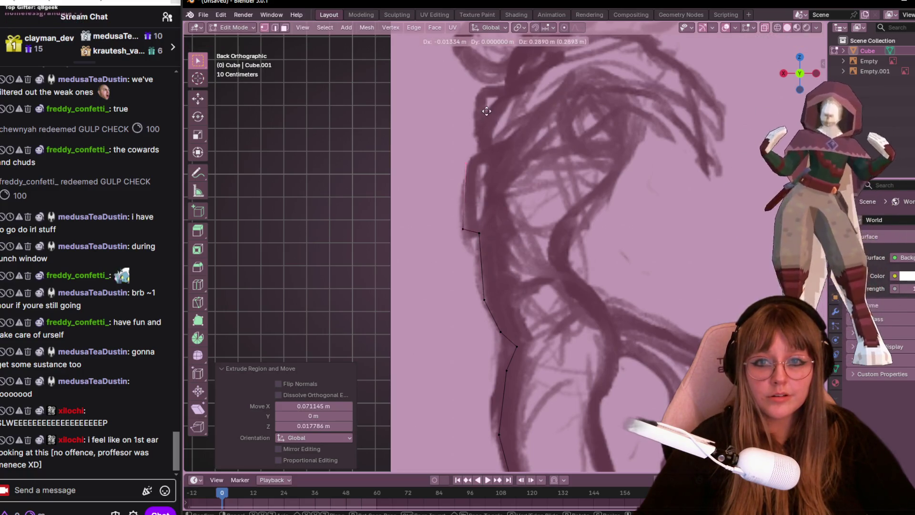
left_click(486, 110)
- Carry the extruded outline up past the back to the neck and jaw
middle_click_drag(487, 170, 489, 262, "shift")
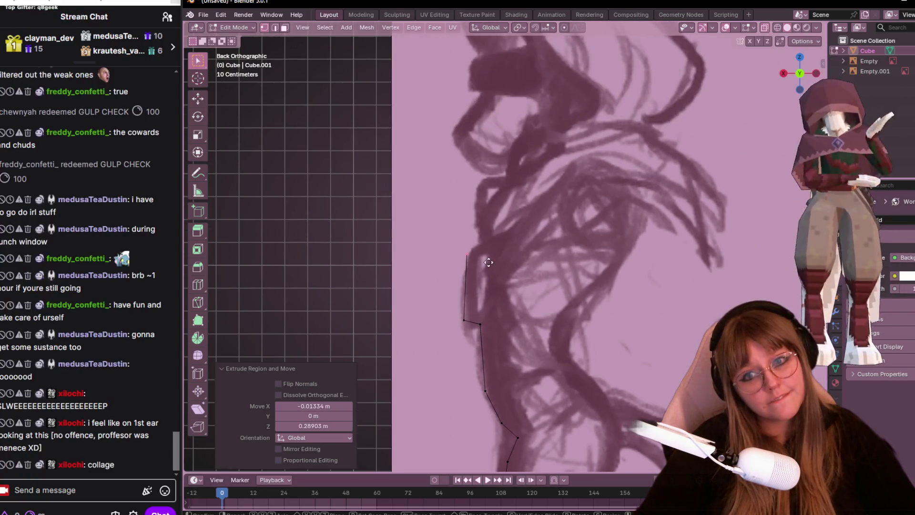
key("e")
left_click(496, 240)
key("e")
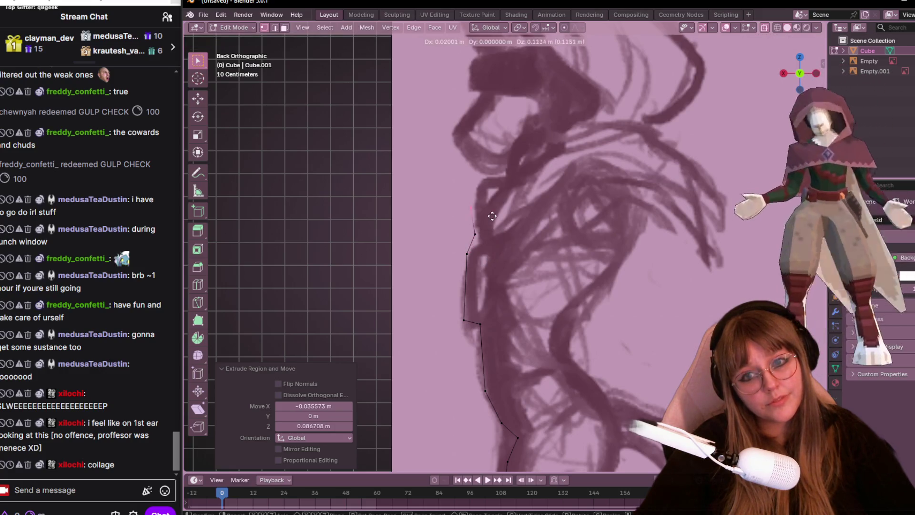
left_click(492, 202)
key("e")
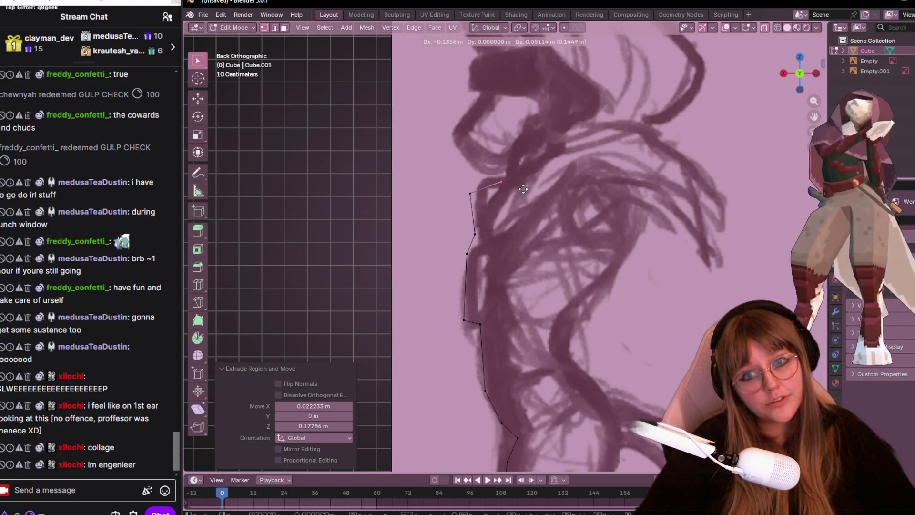
left_click(526, 189)
middle_click_drag(526, 189, 485, 264, "shift")
key("e")
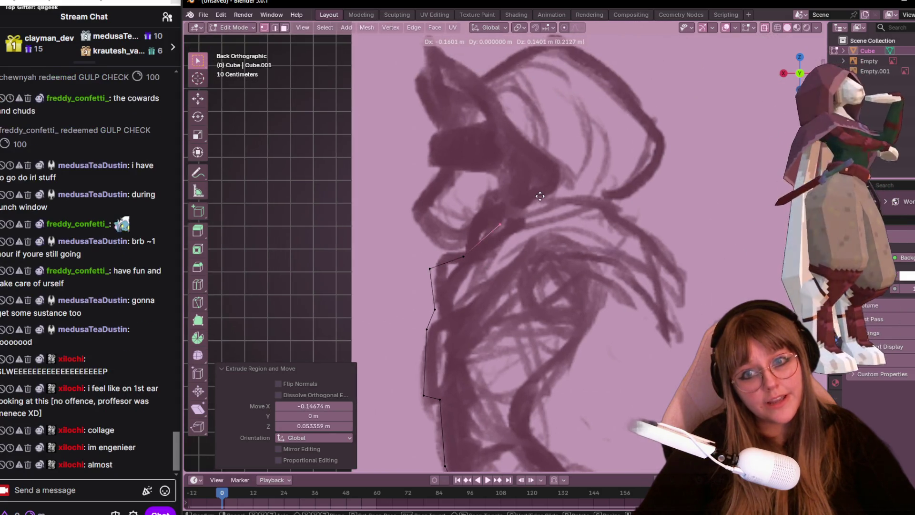
left_click(544, 189)
key("e")
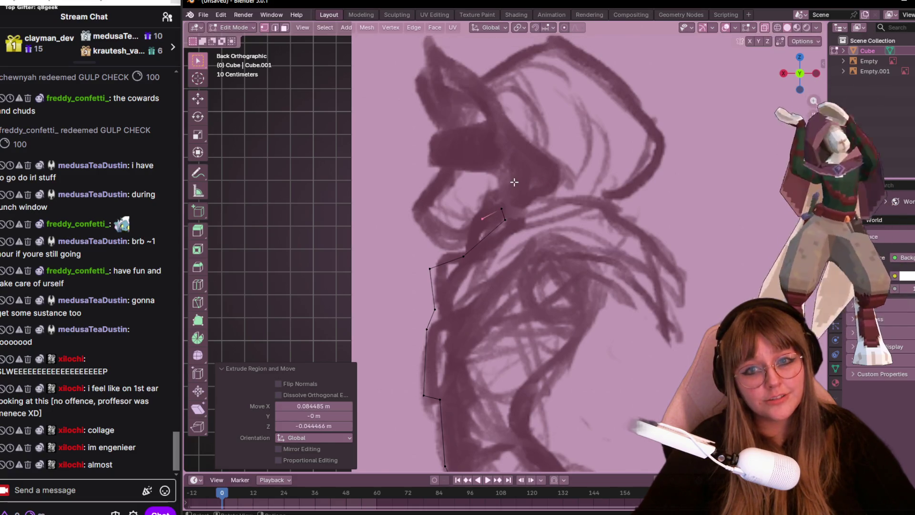
key("e")
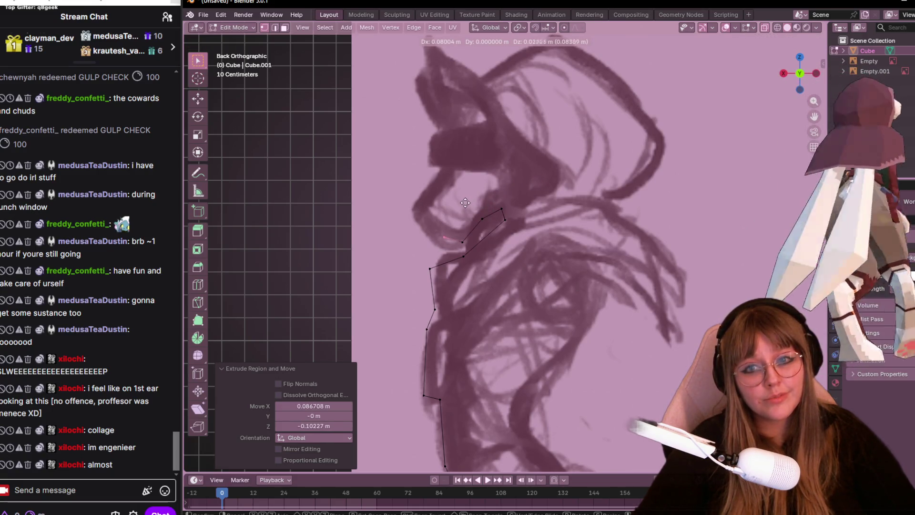
left_click(413, 207)
middle_click_drag(429, 158, 449, 186, "shift")
- Extrude vertices under the chin, along the face and up onto the ear edge
key("e")
left_click(460, 205)
key("e")
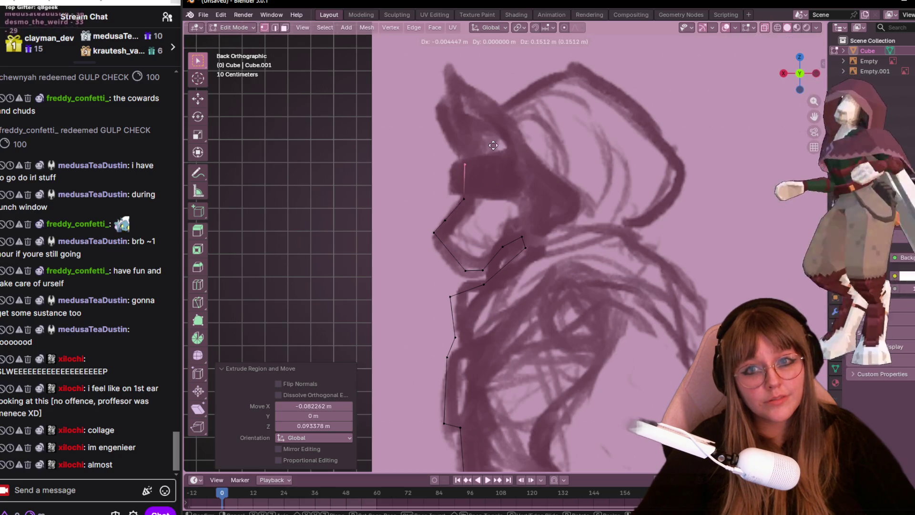
left_click(493, 176)
middle_click_drag(502, 123, 512, 167, "shift")
key("e")
left_click(519, 150)
key("e")
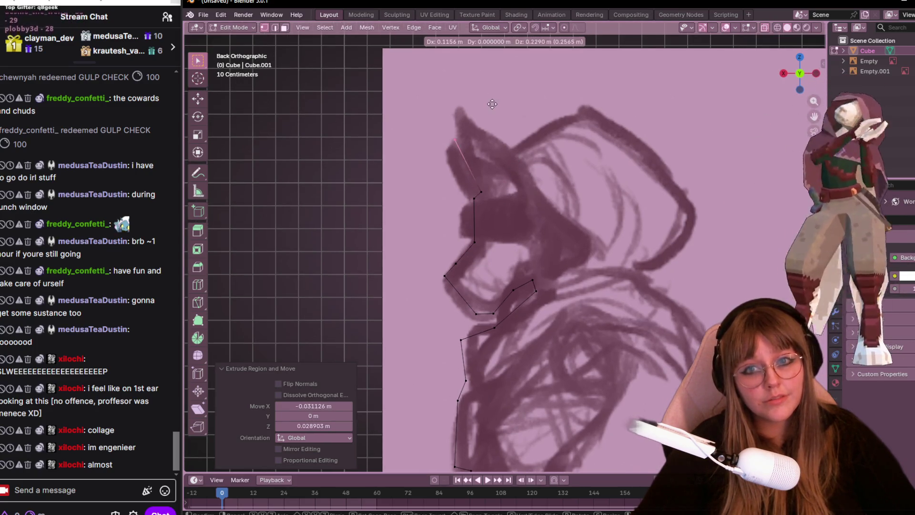
left_click(508, 147)
key("e")
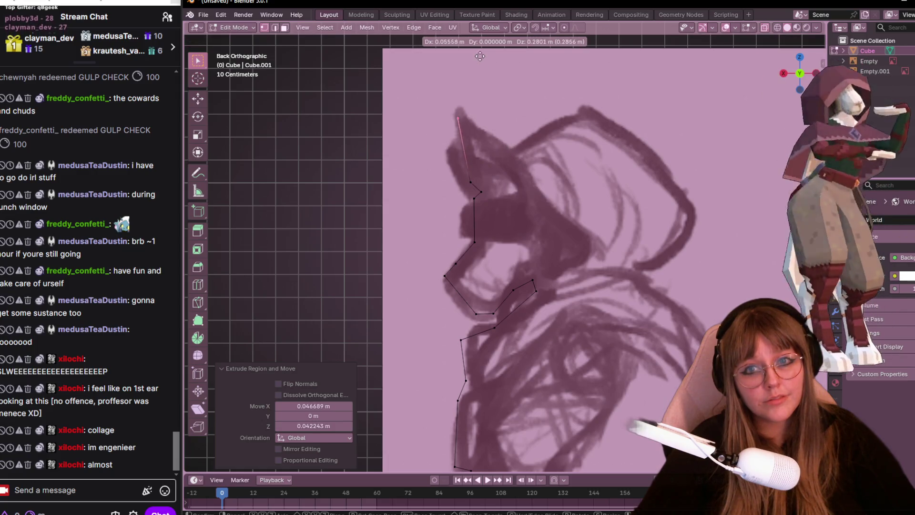
left_click(480, 56)
- Trace the outline around the ear tip and along the top of the hood
middle_click_drag(502, 147, 512, 166, "shift")
key("e")
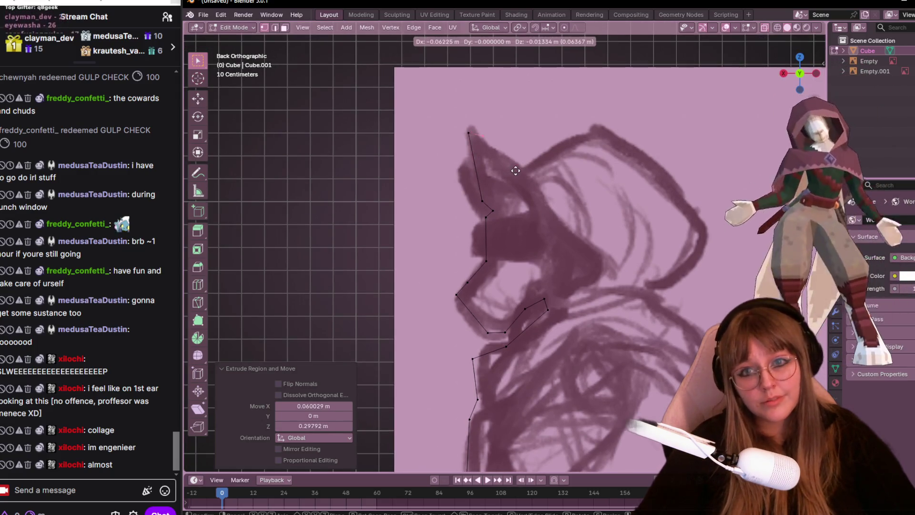
left_click(482, 135)
key("e")
key("e")
left_click(509, 165)
key("e")
left_click(556, 221)
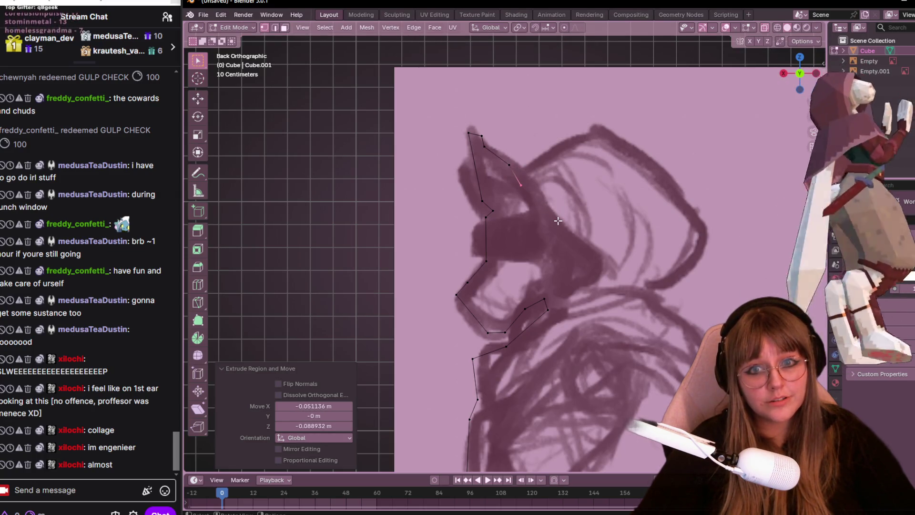
key("e")
left_click(608, 236)
key("e")
left_click(658, 251)
key("e")
left_click(716, 263)
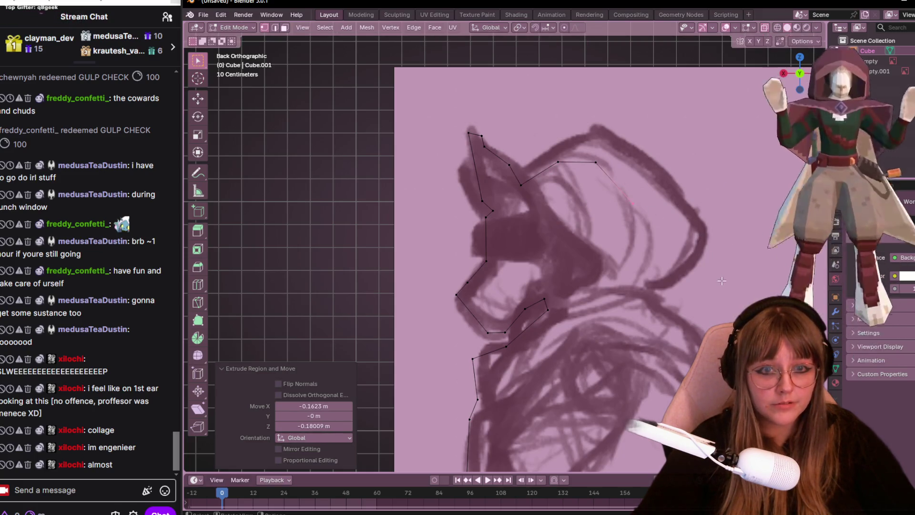
- Extrude vertices down the back of the hood and the front of the body along the arm
middle_click_drag(691, 249, 627, 156, "shift")
left_click(629, 211)
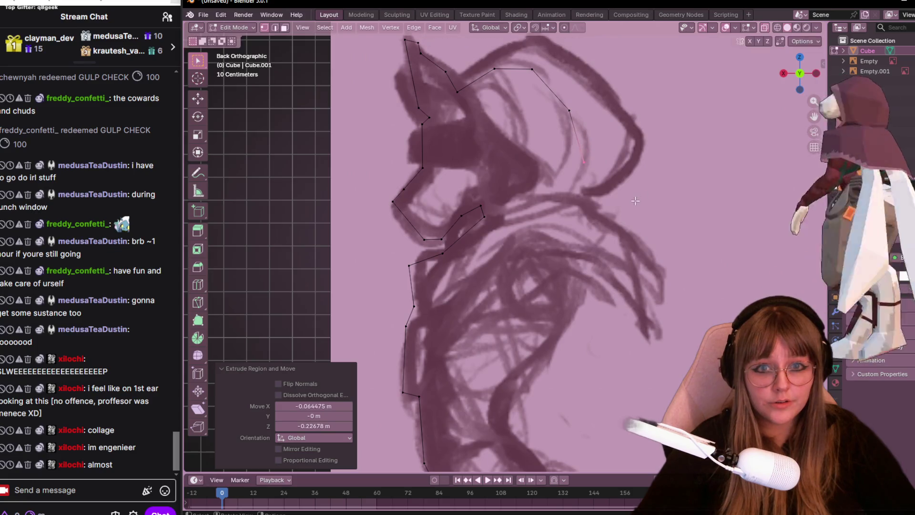
key("e")
left_click(610, 254)
middle_click_drag(610, 254, 597, 147, "shift")
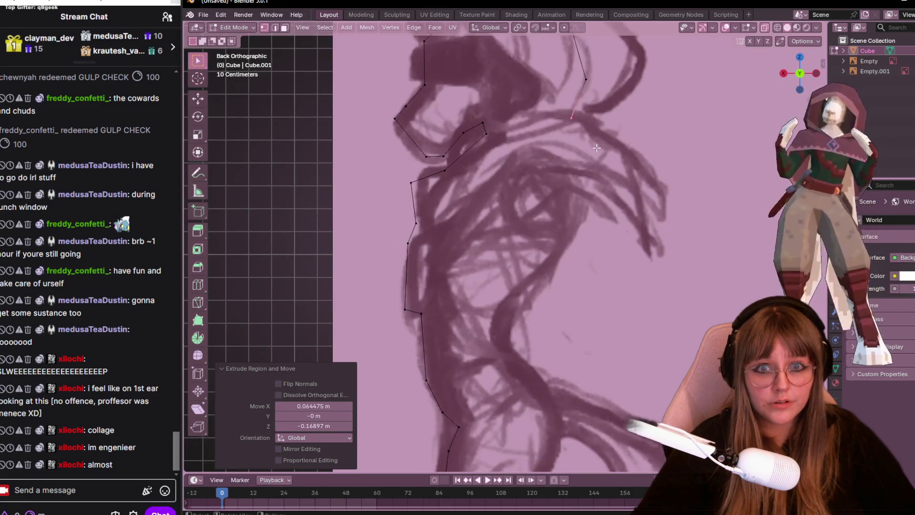
left_click(555, 181)
key("e")
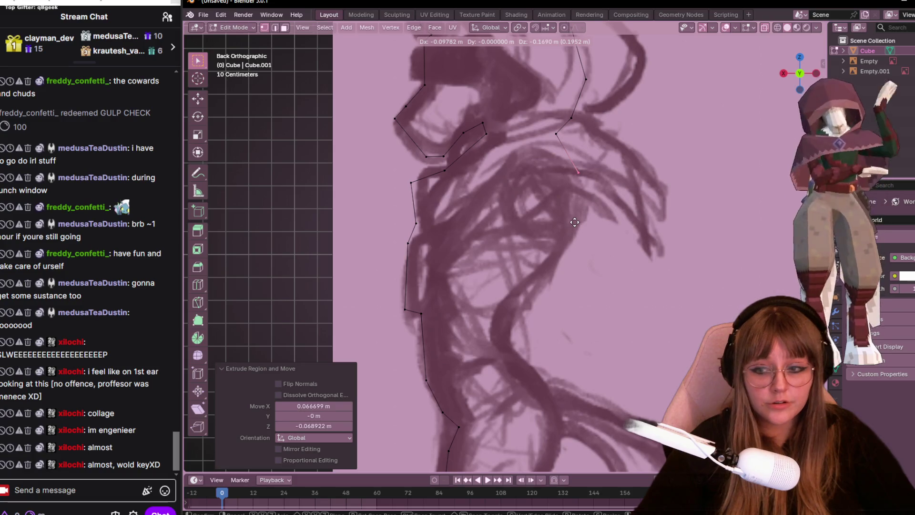
left_click(557, 205)
middle_click_drag(557, 206, 547, 178, "shift")
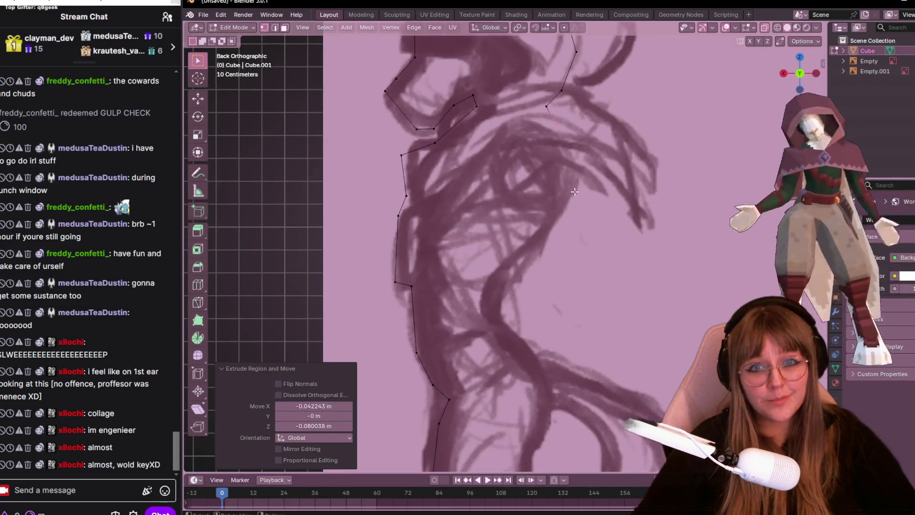
key("e")
left_click(593, 262)
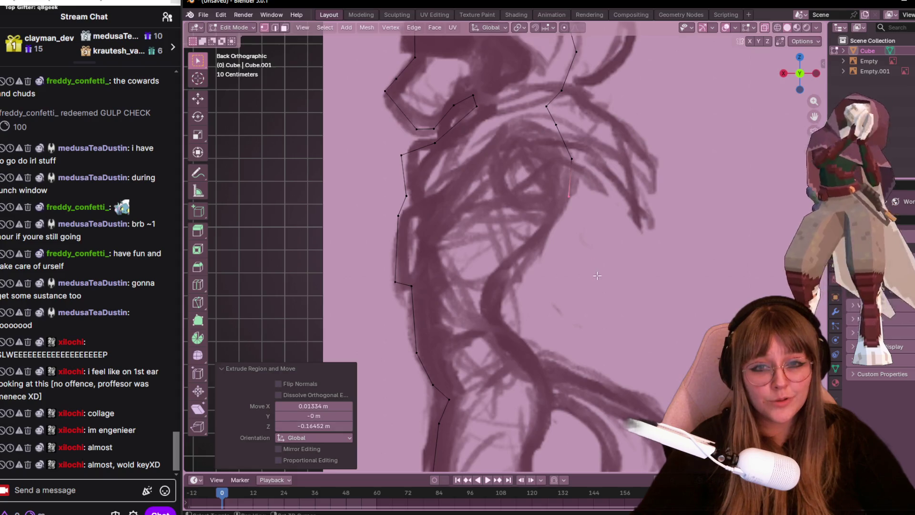
middle_click_drag(593, 261, 577, 247, "shift")
key("e")
left_click(573, 245)
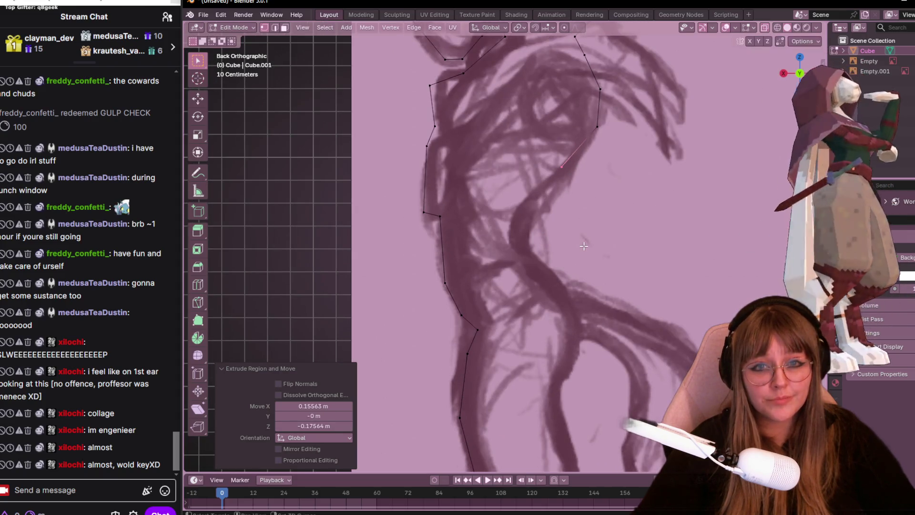
scroll(572, 245, "up", 1)
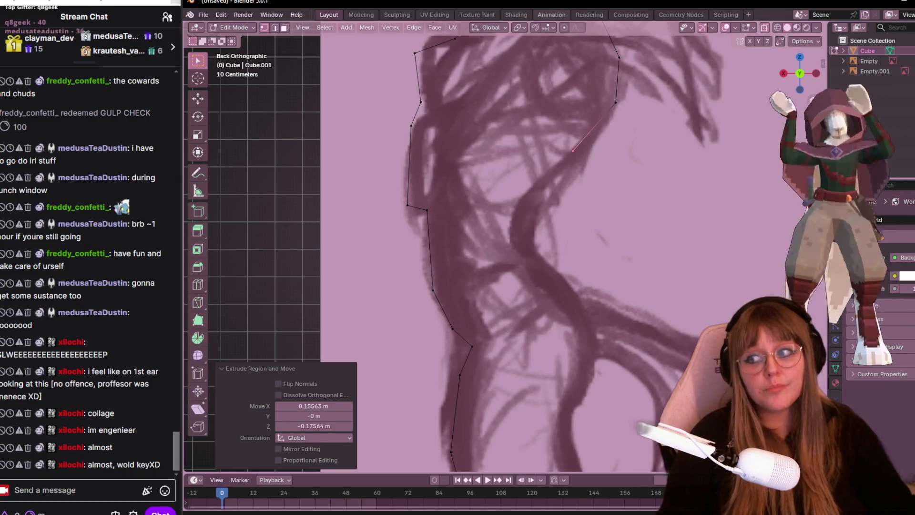
- Continue the outline down the arm to the hand
middle_click_drag(519, 251, 561, 207, "shift")
key("e")
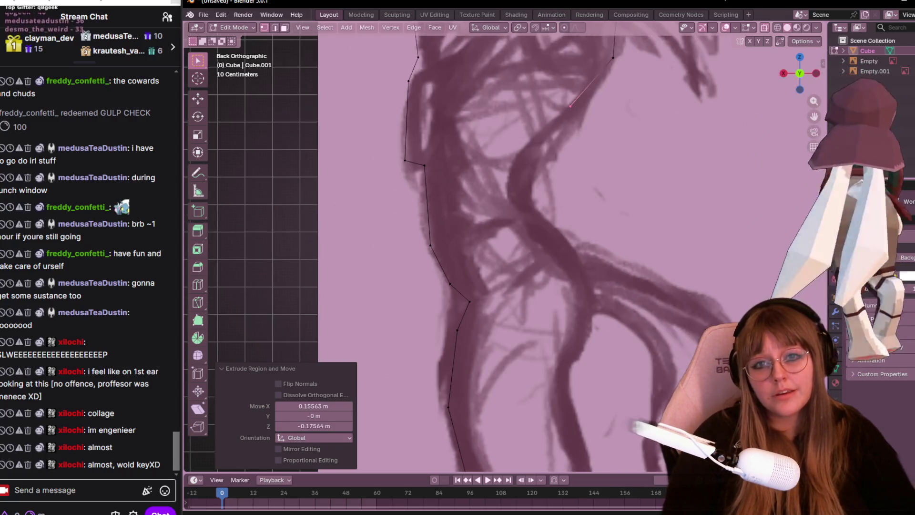
left_click(544, 225)
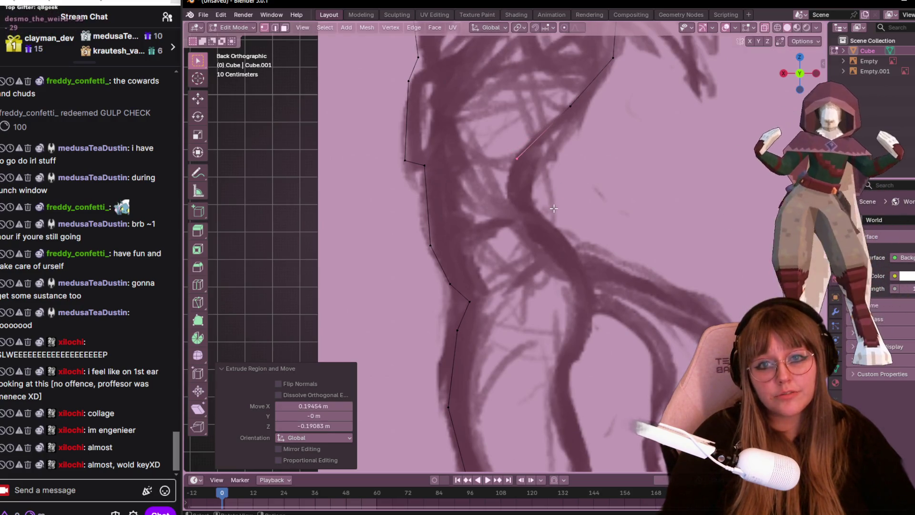
key("e")
left_click(540, 259)
key("e")
mouse_move(539, 259)
middle_mouse_down("shift")
mouse_move(548, 277)
mouse_move(498, 163)
middle_mouse_up("shift")
left_click(538, 289)
key("e")
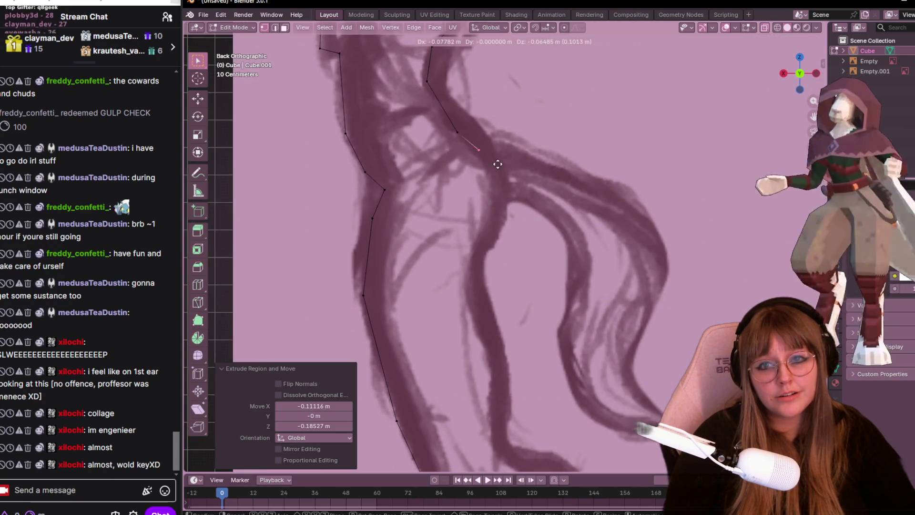
left_click(498, 162)
- Nudge the end vertices onto the sketch line around the hand and start extruding toward the legs
key("g")
left_click(477, 127)
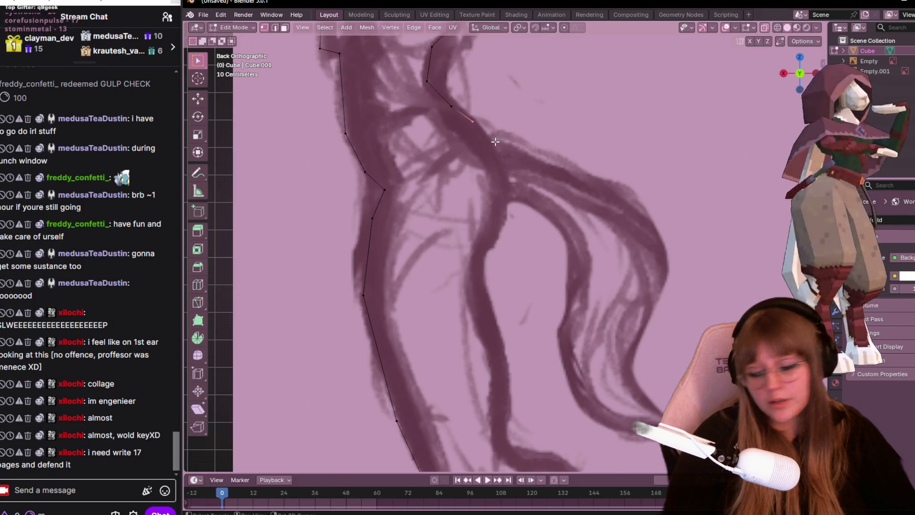
middle_click_drag(491, 141, 531, 116, "shift")
key("g")
left_click(645, 117)
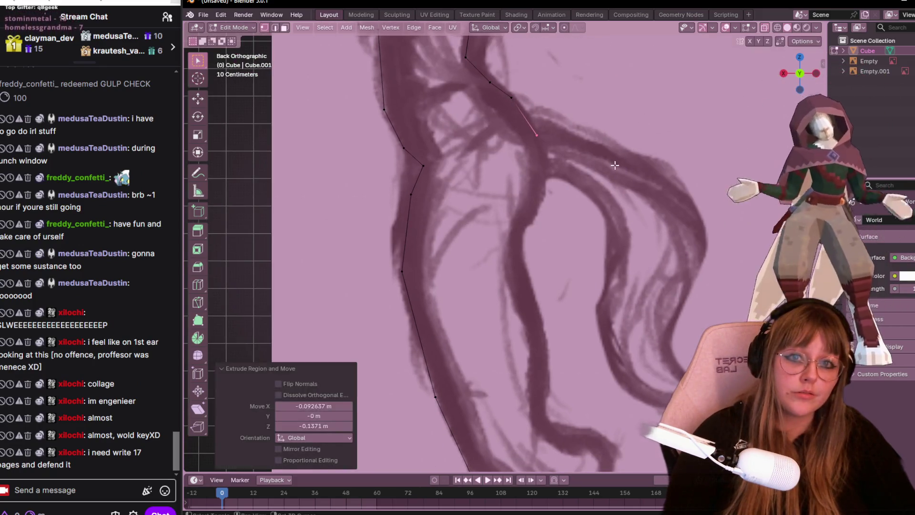
middle_click_drag(645, 117, 636, 96, "shift")
middle_click_drag(624, 33, 626, 128, "shift")
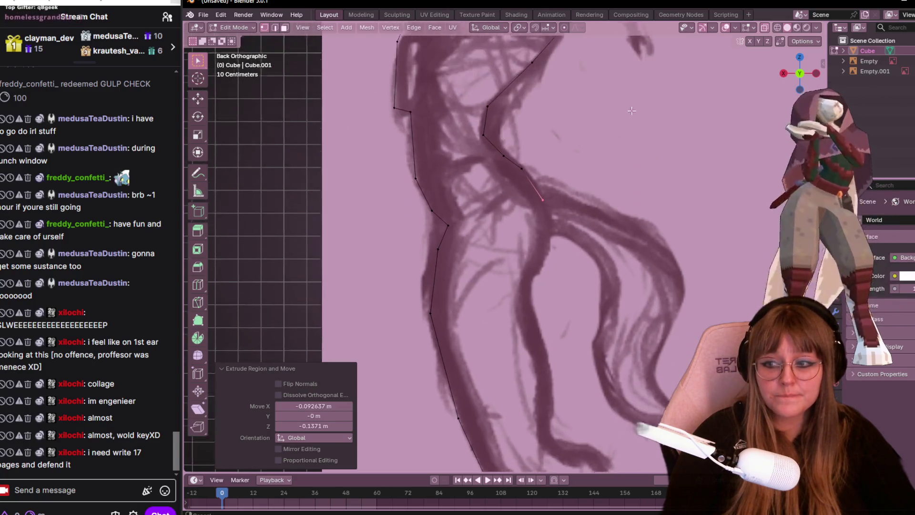
left_click(634, 177)
scroll(629, 193, "up", 3)
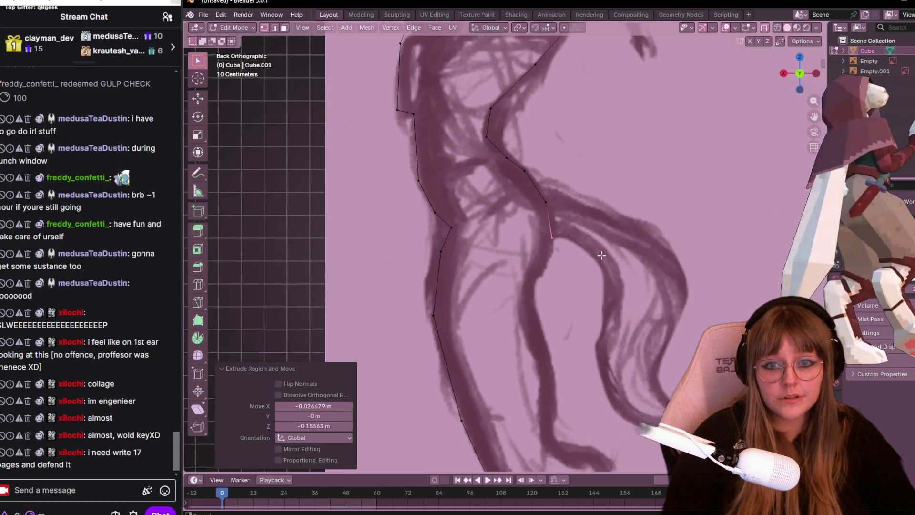
scroll(609, 236, "down", 2)
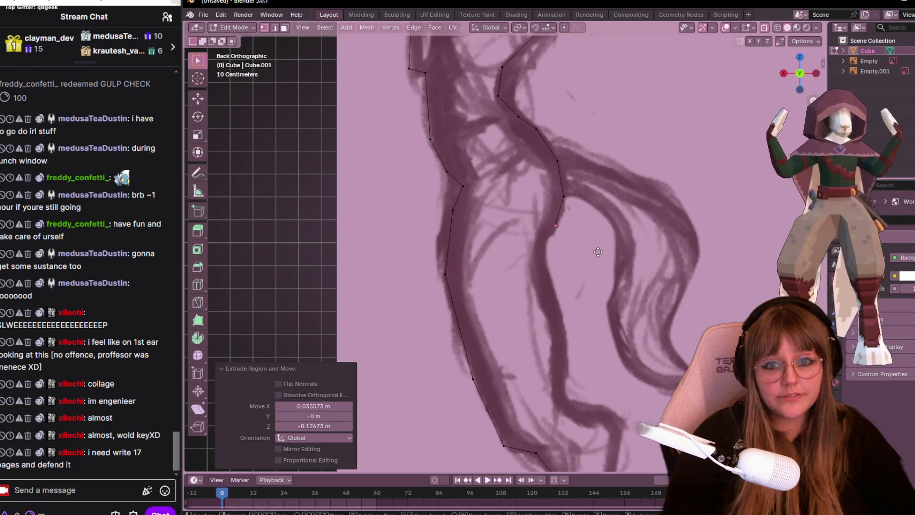
key("g")
left_click(583, 271)
mouse_move(582, 271)
middle_mouse_down("shift")
mouse_move(504, 150)
mouse_move(489, 177)
mouse_move(532, 200)
mouse_move(601, 200)
middle_mouse_up("shift")
key("e")
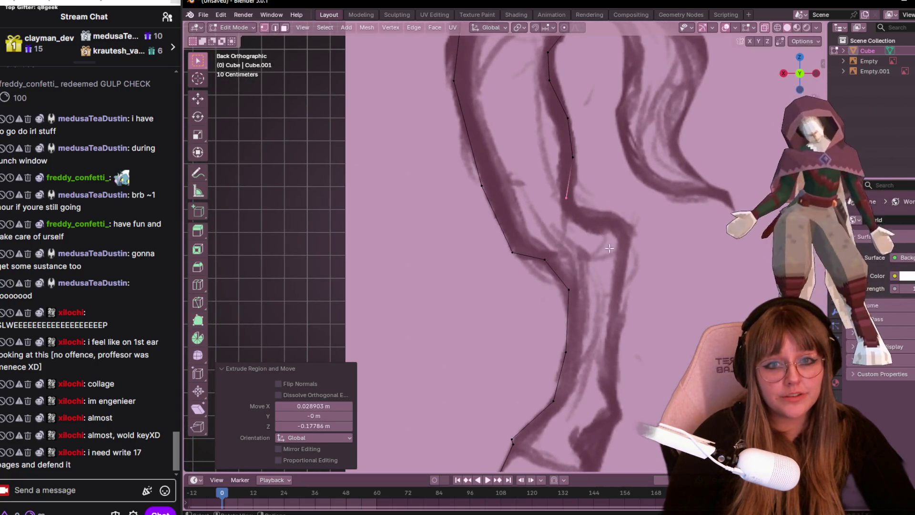
- Nudge the outline's end vertex into place and extrude the next vertex onto the sketch above the leg
middle_click_drag(601, 200, 612, 201, "shift")
key("g")
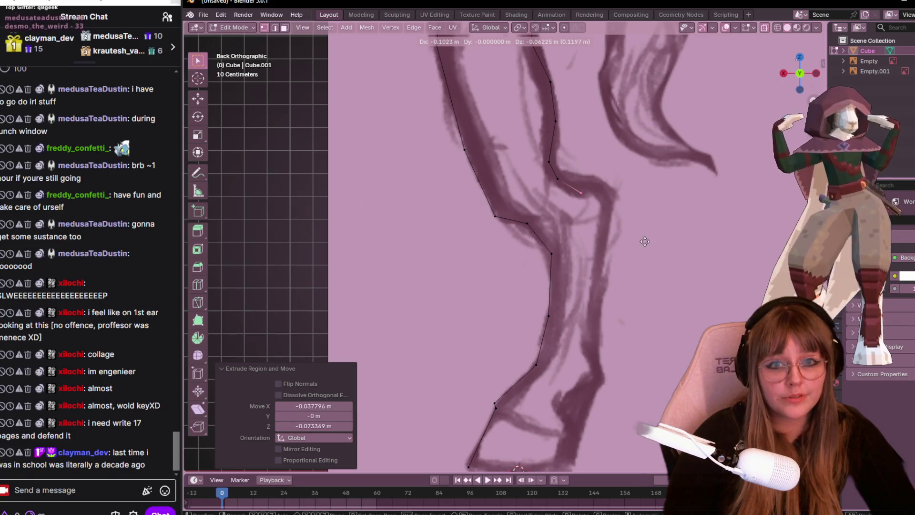
left_click(636, 238)
scroll(636, 214, "up", 1)
key("g")
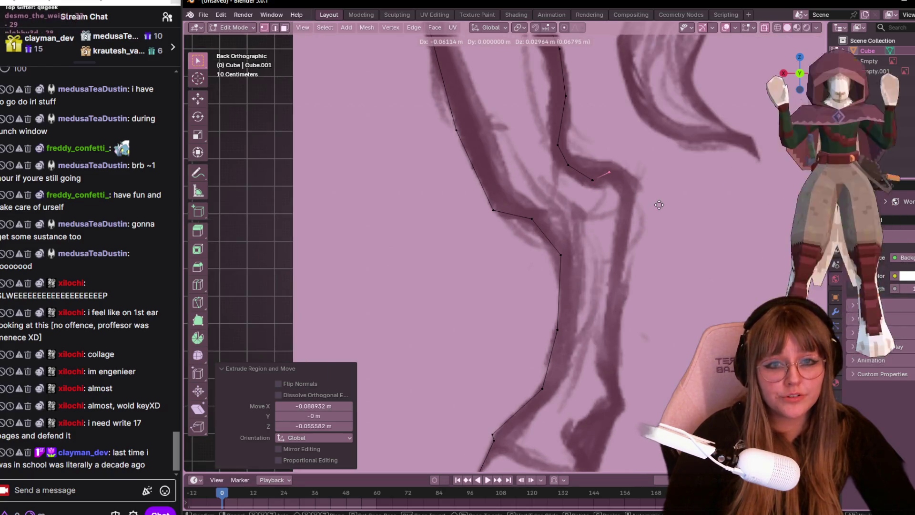
left_click(664, 205)
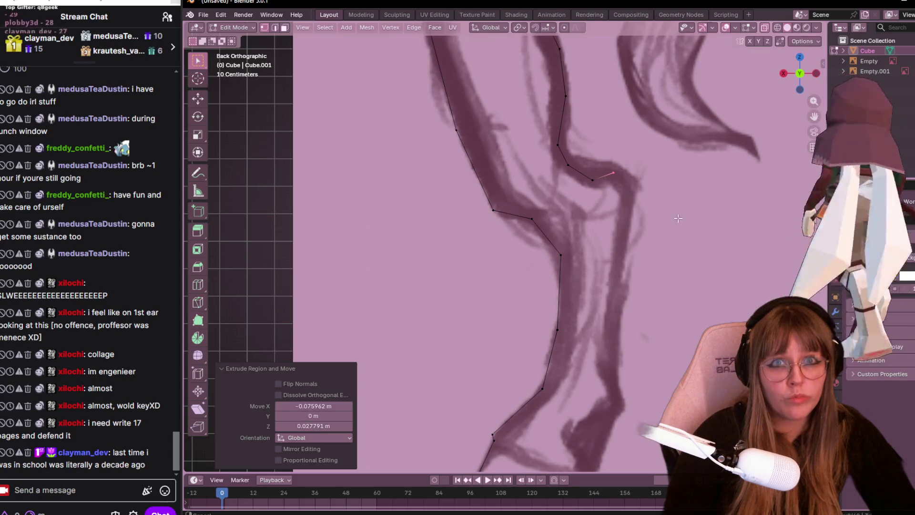
middle_click_drag(679, 219, 602, 151, "shift")
key("e")
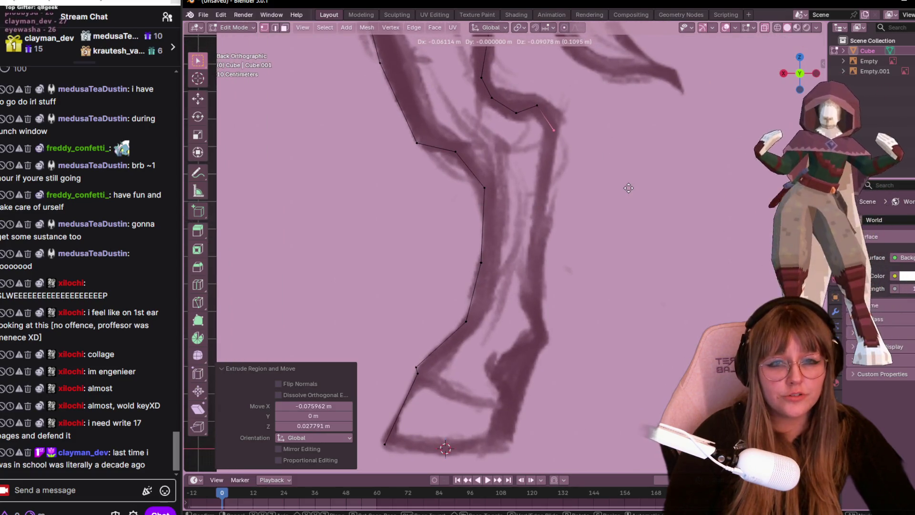
left_click(553, 121)
key("g")
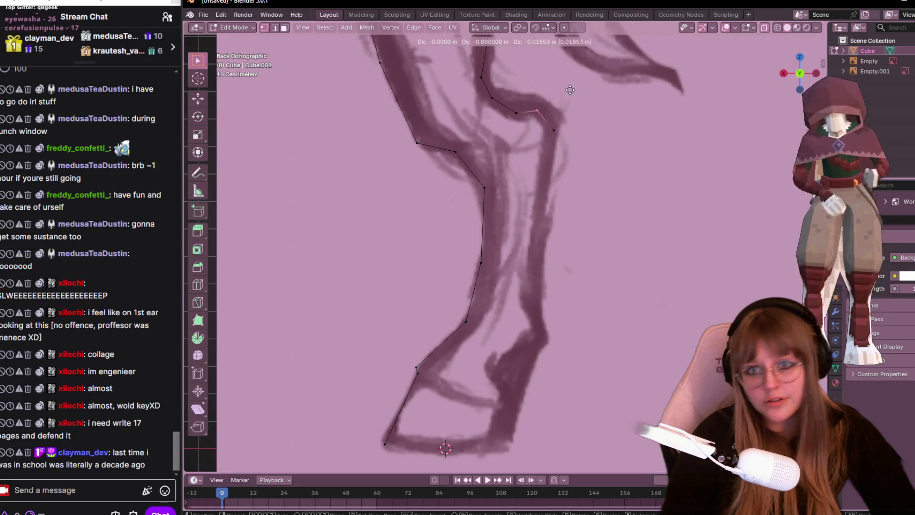
left_click(570, 93)
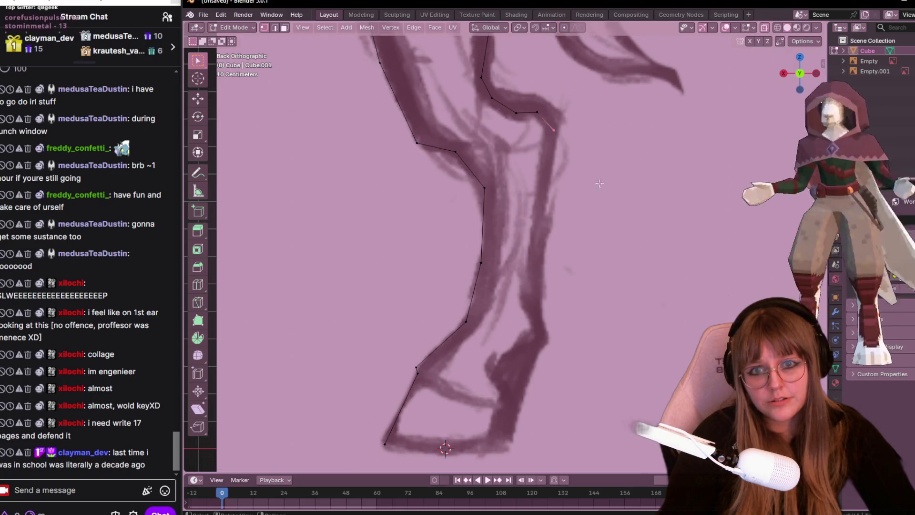
middle_click_drag(623, 188, 643, 141, "shift")
key("g")
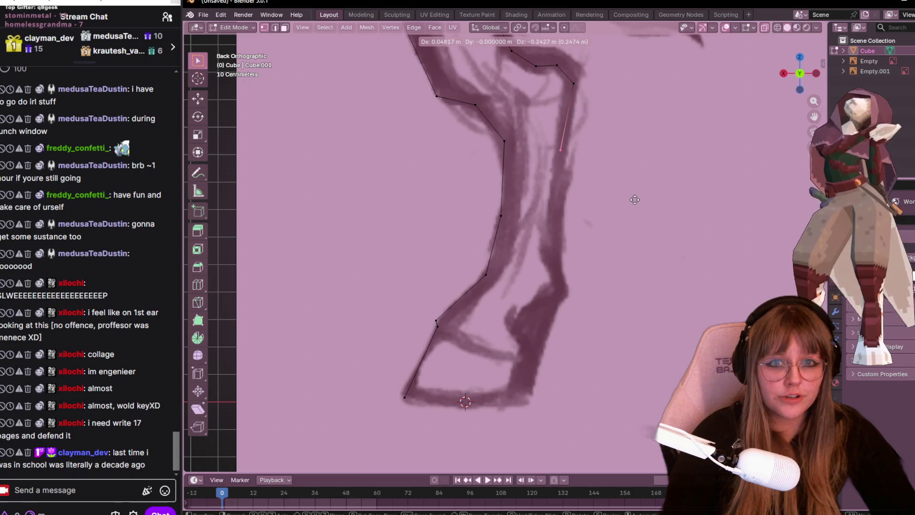
left_click(635, 200)
- Extrude vertices down the front of the leg, adjusting each to follow the sketched outline
key("e")
left_click(620, 302)
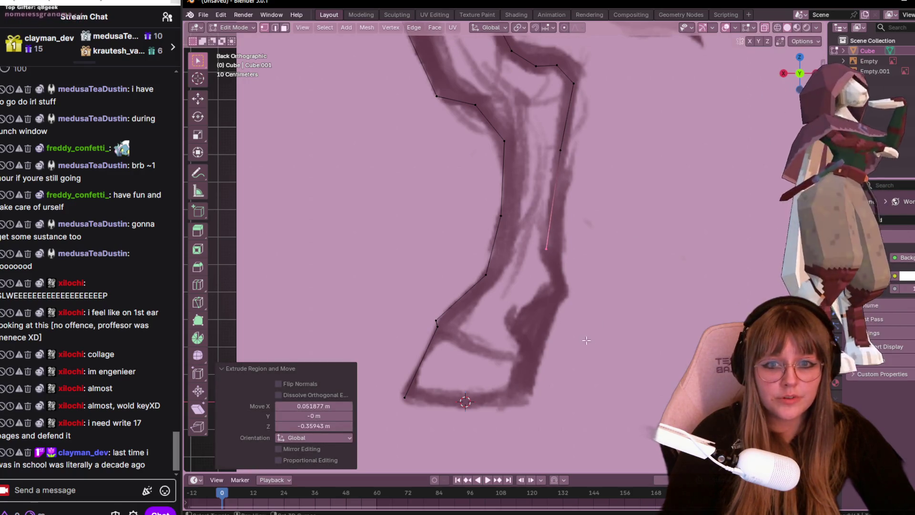
middle_click_drag(620, 302, 628, 278, "shift")
left_click(507, 194)
key("g")
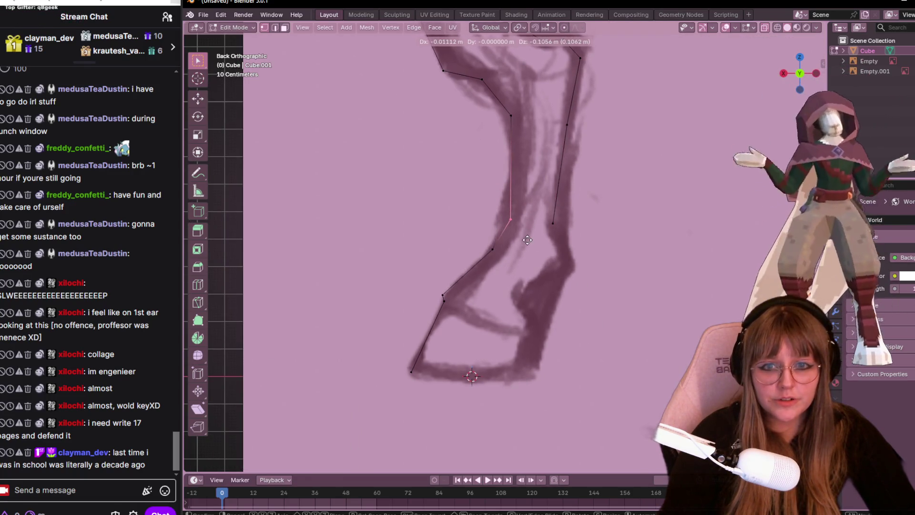
left_click(527, 239)
middle_click_drag(527, 240, 501, 254, "shift")
- From the loose back-of-leg vertex, extrude the outline down to the heel and along the foot
left_click_drag(518, 214, 545, 259)
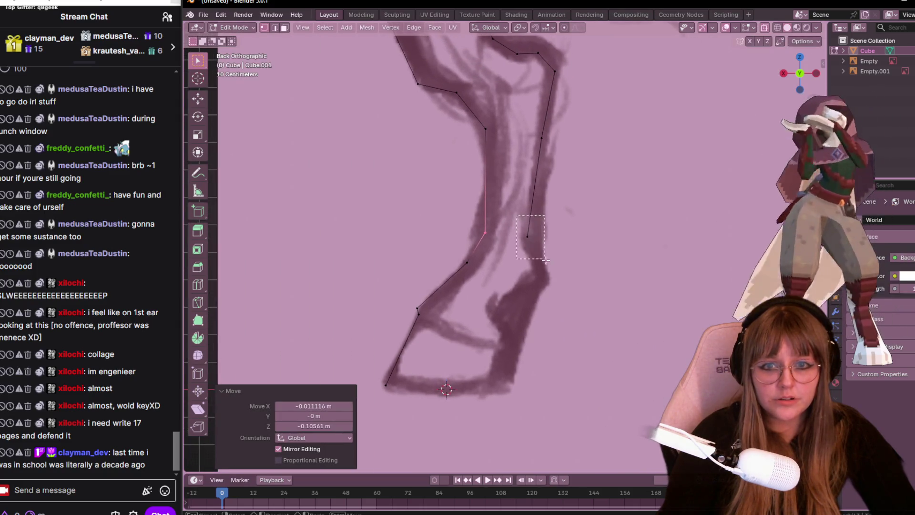
key("r")
key("Escape")
key("e")
left_click(554, 286)
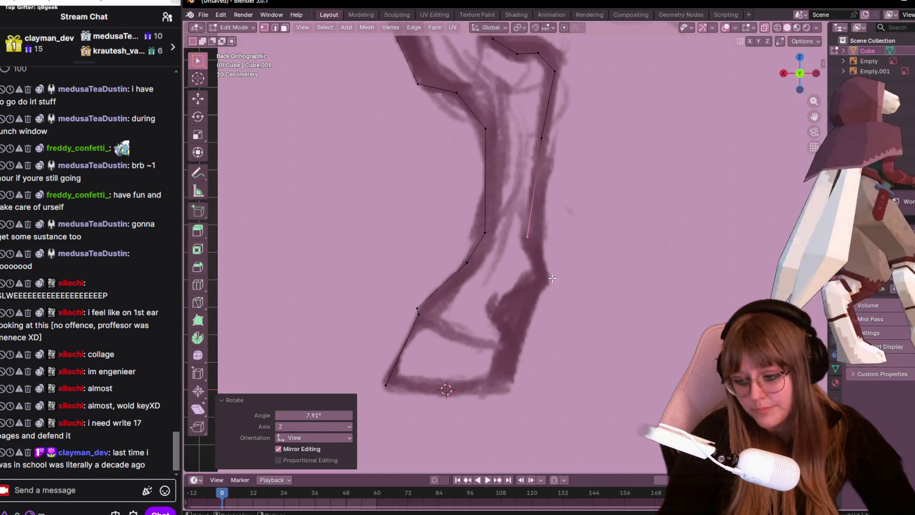
scroll(564, 305, "down", 1)
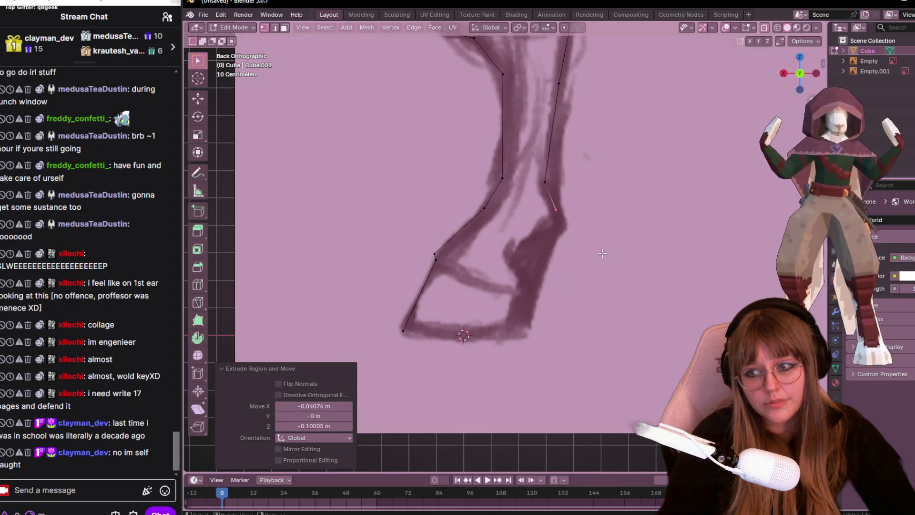
middle_click_drag(572, 288, 586, 243, "shift")
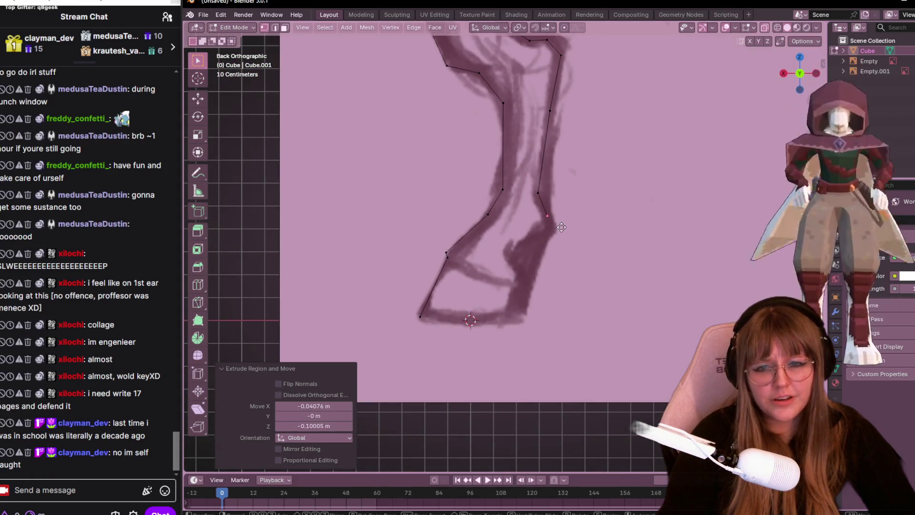
key("g")
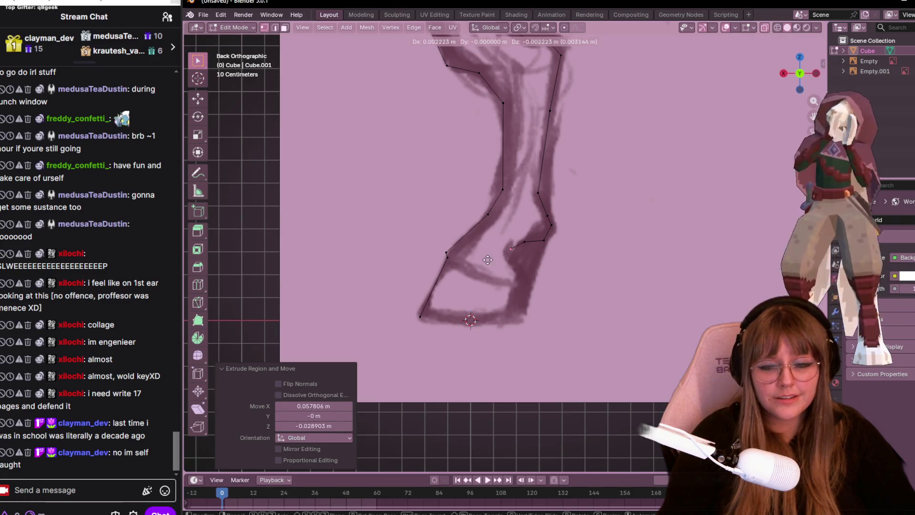
left_click(481, 293)
key("e")
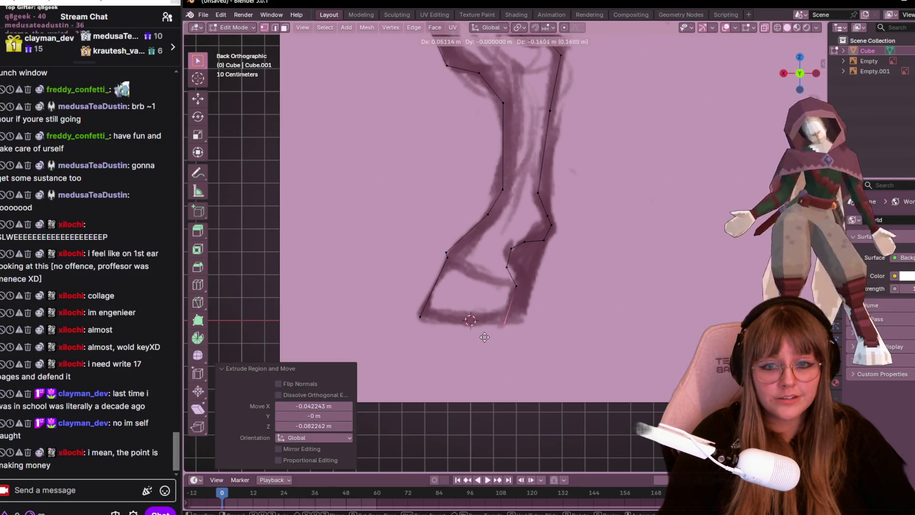
left_click(385, 332)
scroll(386, 332, "up", 2)
middle_click_drag(385, 331, 656, 269, "shift")
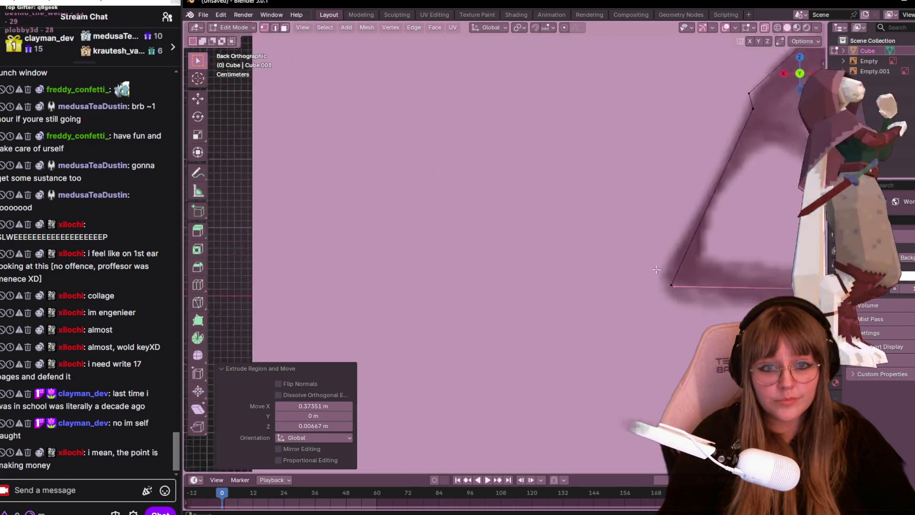
scroll(656, 269, "up", 2)
- Place the last bottom vertex and merge the two outline ends At Center to close the loop
key("e")
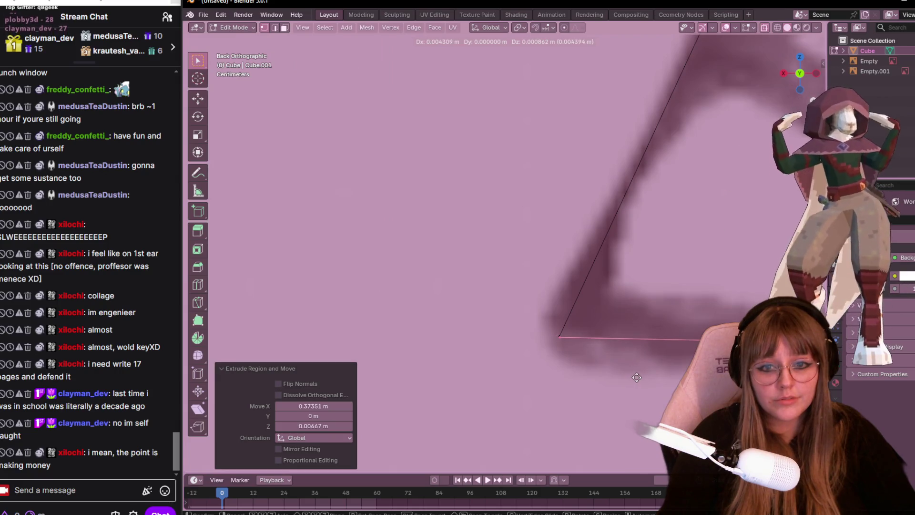
left_click(637, 377)
scroll(614, 334, "up", 1)
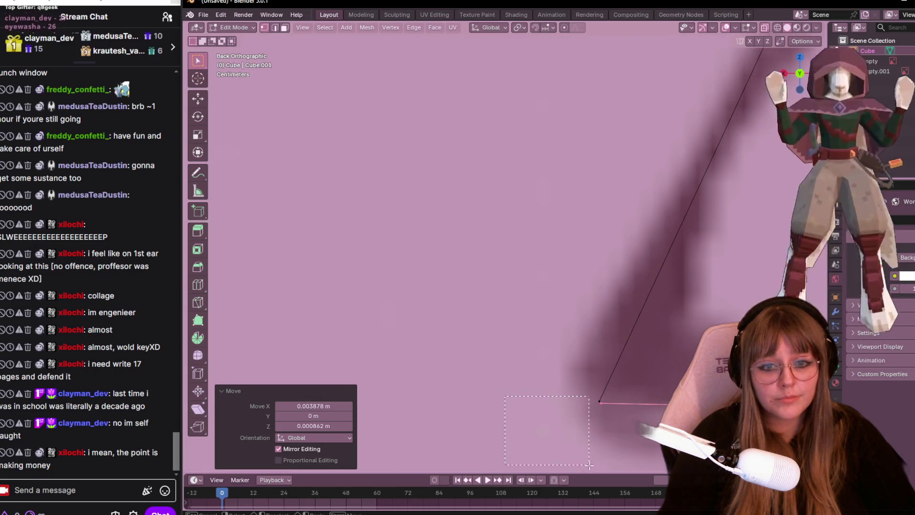
left_click_drag(589, 466, 607, 466)
key("m")
left_click(656, 444)
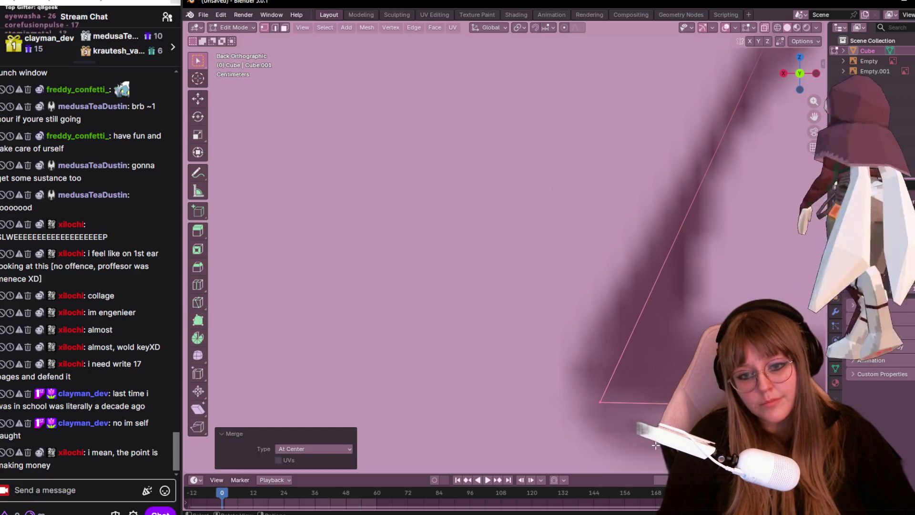
- Merge vertices By Distance to remove duplicates, inspecting the closed loop in perspective and Right view
mouse_move(656, 444)
middle_mouse_down()
mouse_move(623, 232)
mouse_move(577, 222)
middle_mouse_up()
scroll(622, 232, "down", 3)
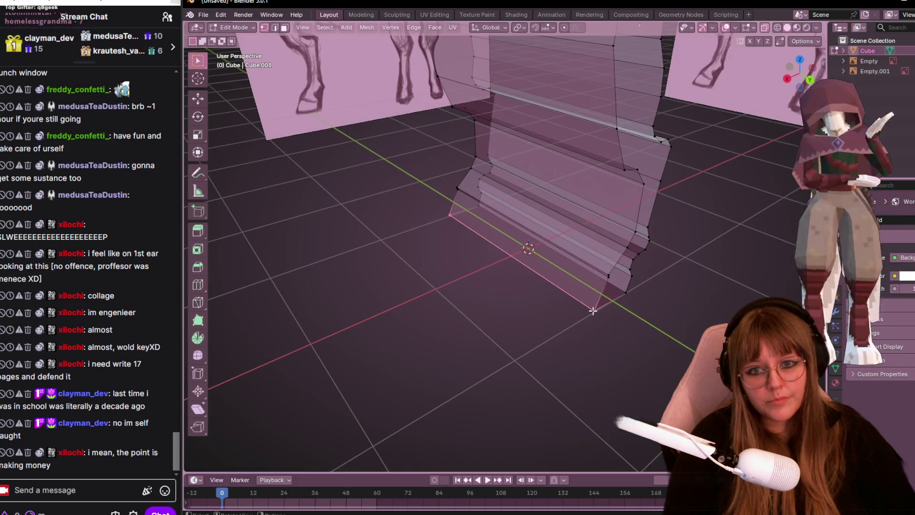
middle_click_drag(626, 338, 610, 315)
key("m")
left_click(601, 349)
middle_click_drag(601, 351, 661, 323)
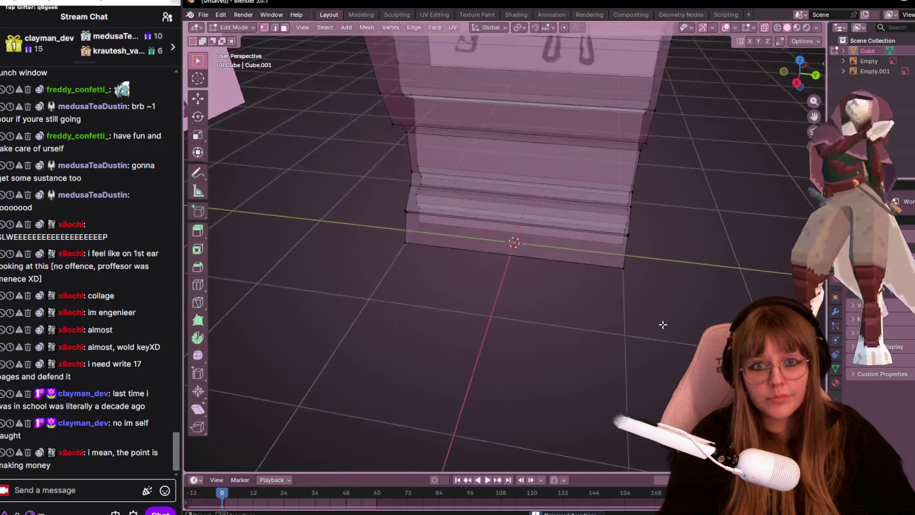
scroll(663, 206, "down", 5)
left_click(799, 83)
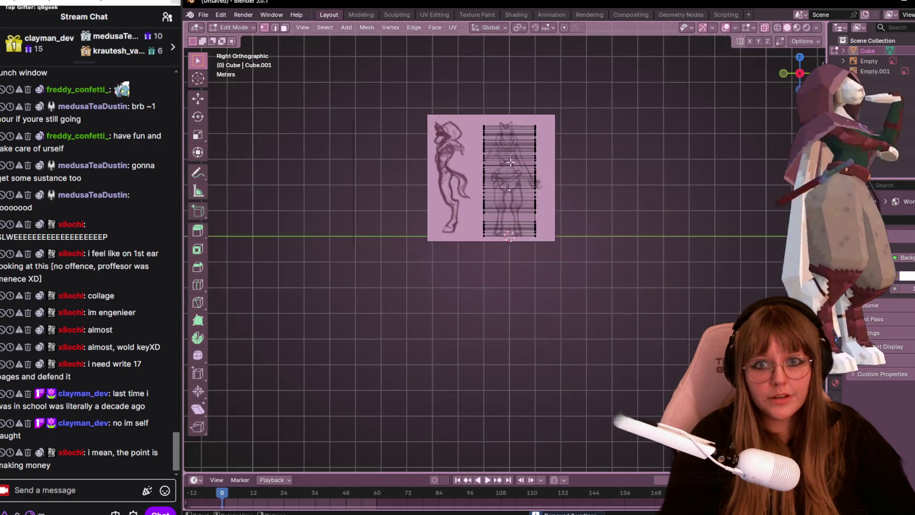
- Hide the leftover geometry so only the traced silhouette loop remains visible
key("h")
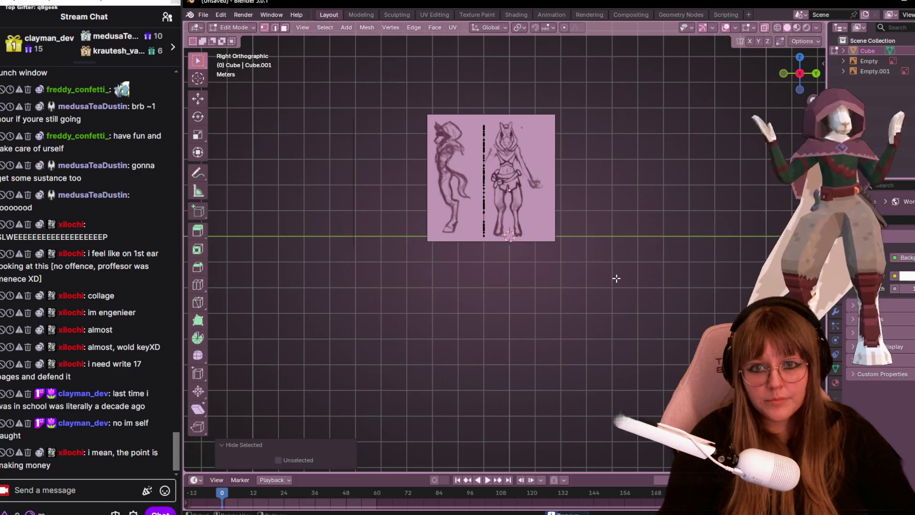
scroll(616, 278, "up", 2)
mouse_move(616, 279)
middle_mouse_down()
mouse_move(542, 169)
mouse_move(551, 163)
mouse_move(590, 222)
middle_mouse_up()
scroll(541, 169, "down", 3)
scroll(541, 172, "up", 3)
scroll(558, 153, "up", 3)
mouse_move(499, 198)
middle_mouse_down()
mouse_move(586, 150)
mouse_move(597, 107)
mouse_move(591, 170)
mouse_move(556, 146)
middle_mouse_up()
- Select the whole outline and move it about 0.87 m along Y to line up with the front-view figure
key("a")
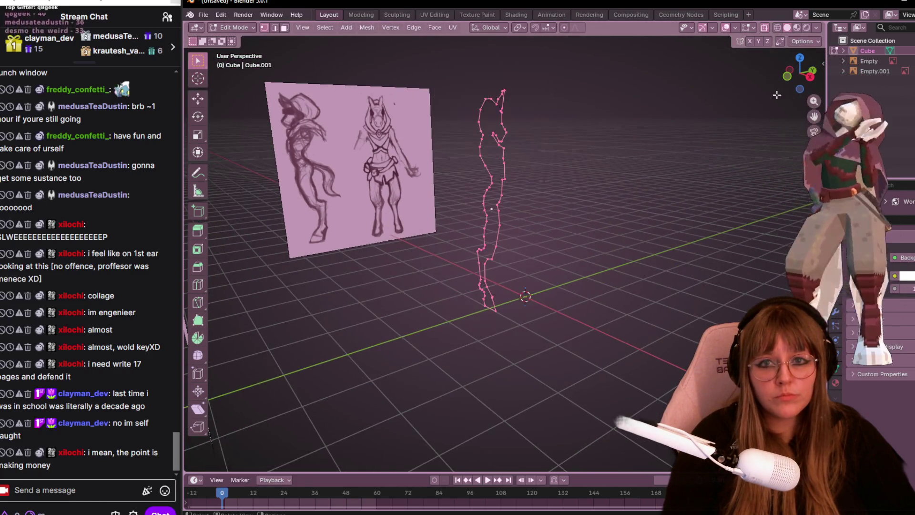
left_click(808, 77)
scroll(547, 192, "up", 3)
key("g")
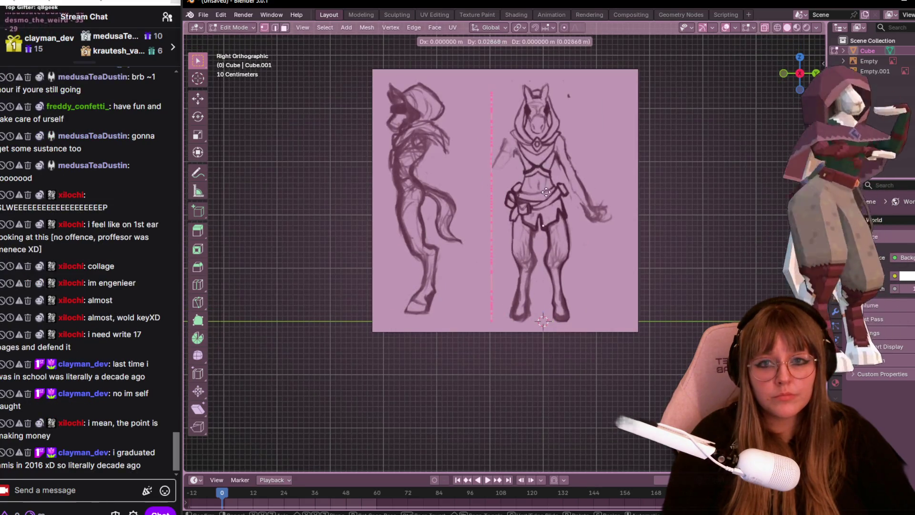
left_click(590, 198)
mouse_move(590, 198)
middle_mouse_down()
mouse_move(661, 234)
mouse_move(493, 241)
mouse_move(633, 220)
middle_mouse_up()
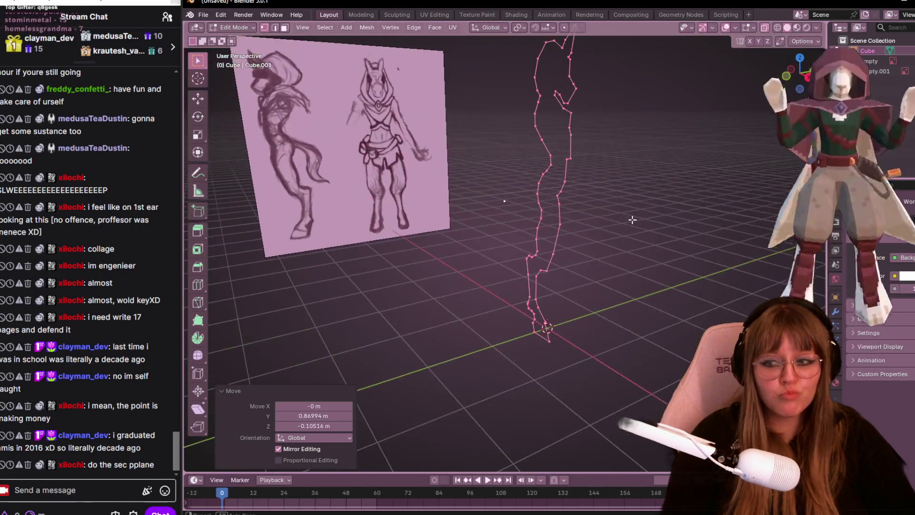
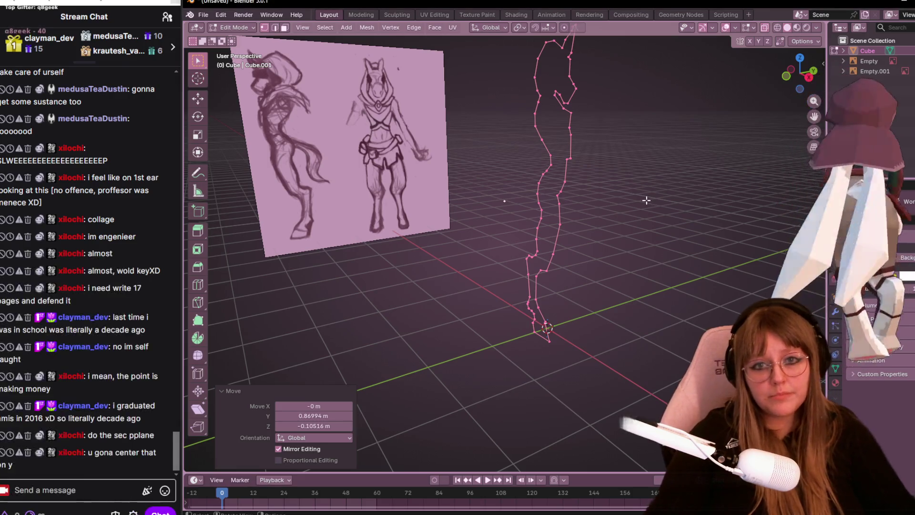
- Extrude the vertex outline into a wall of faces and face it from the right side
key("e")
mouse_move(651, 201)
middle_mouse_down()
mouse_move(670, 204)
mouse_move(670, 297)
mouse_move(618, 210)
mouse_move(785, 105)
middle_mouse_up()
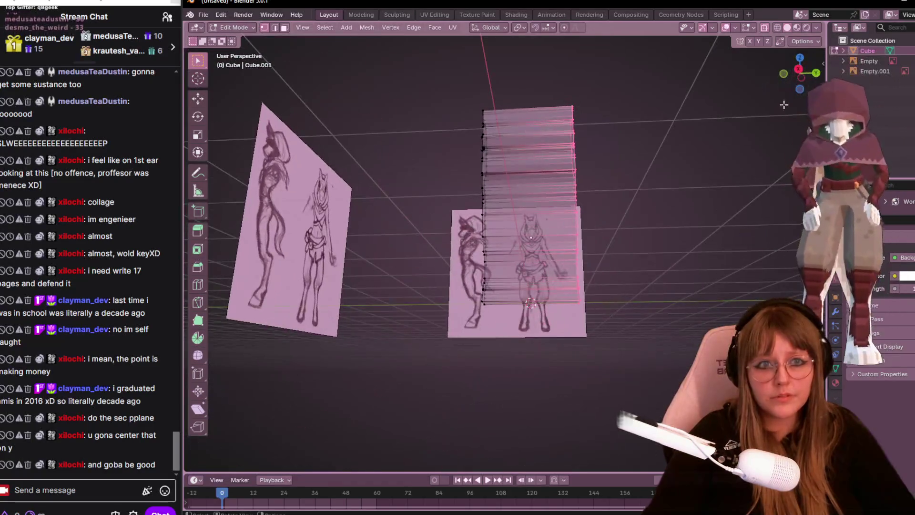
left_click(799, 70)
- Edge-slide two vertical loops of the wall so they fit the front sketch
left_click_drag(509, 321, 493, 356)
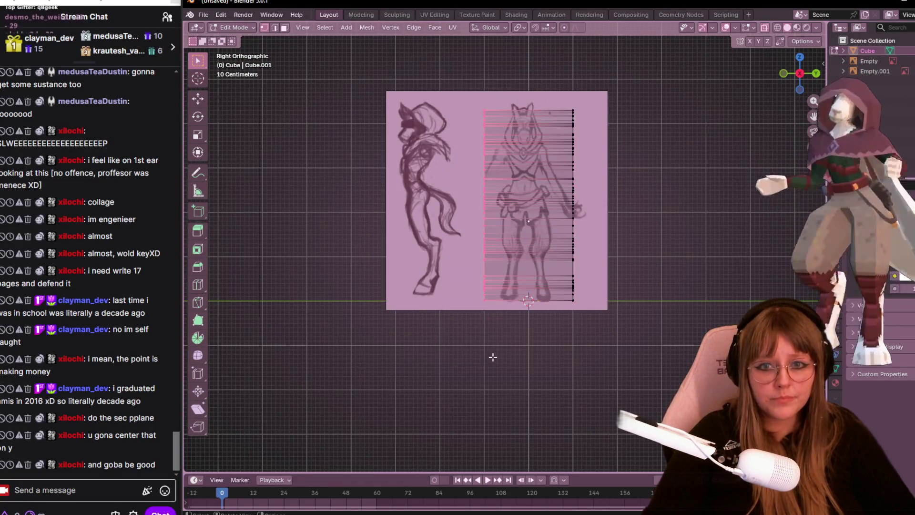
key("g")
key("g")
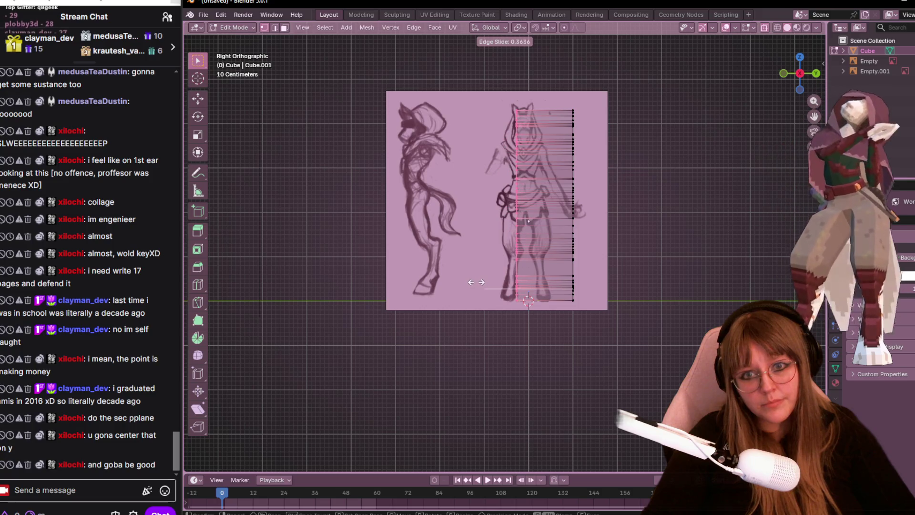
left_click(474, 279)
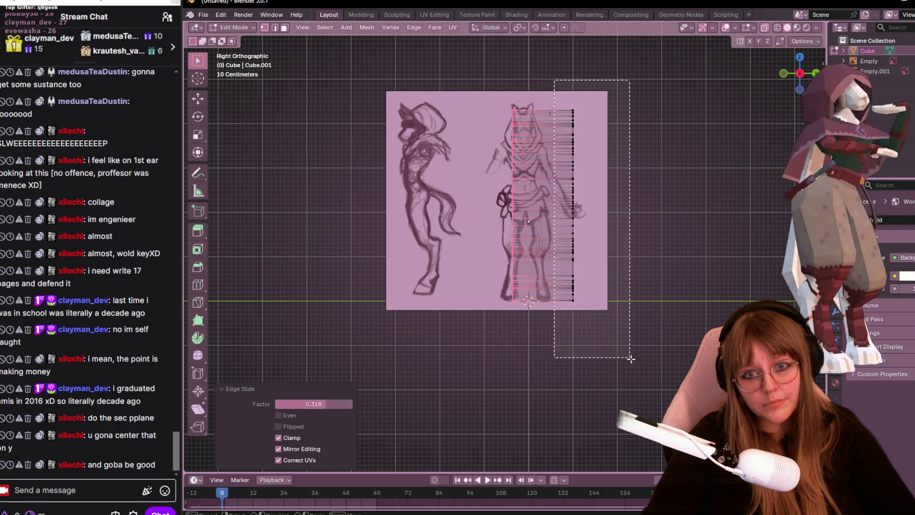
left_click_drag(555, 81, 634, 363)
key("g")
key("g")
left_click(618, 355)
scroll(610, 285, "up", 1)
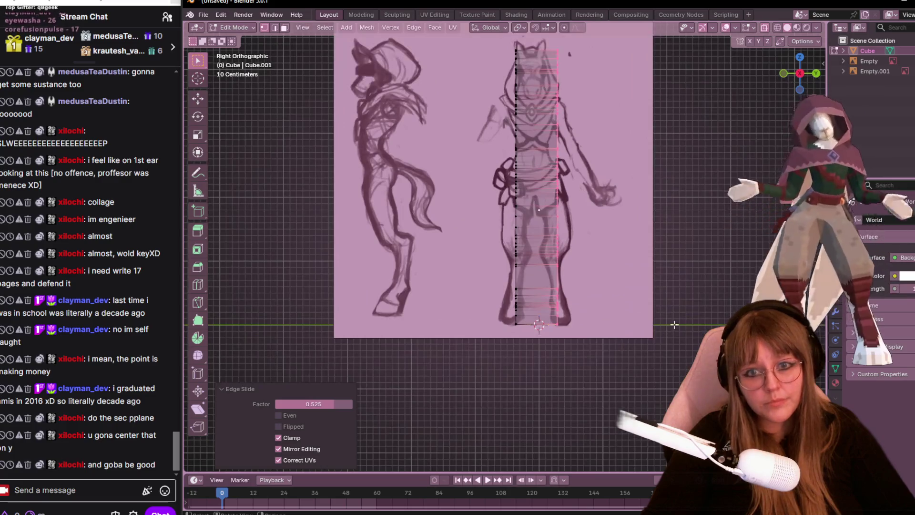
scroll(610, 285, "up", 1)
- Inspect the strip, then delete the vertices of its right half
left_click(611, 294)
mouse_move(596, 238)
middle_mouse_down()
mouse_move(630, 300)
mouse_move(654, 277)
mouse_move(640, 255)
mouse_move(600, 237)
mouse_move(558, 241)
mouse_move(686, 265)
mouse_move(653, 261)
mouse_move(643, 239)
middle_mouse_up()
left_click(810, 86)
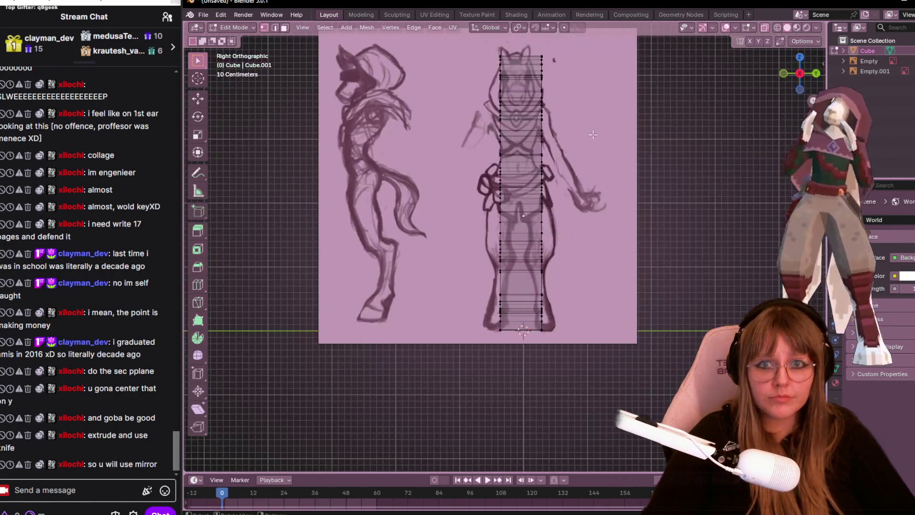
right_click(531, 99)
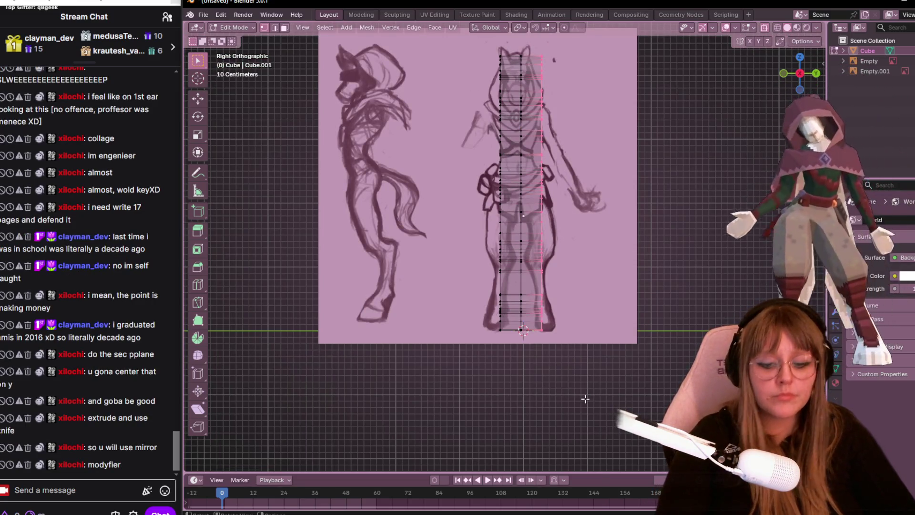
key("x")
left_click(576, 392)
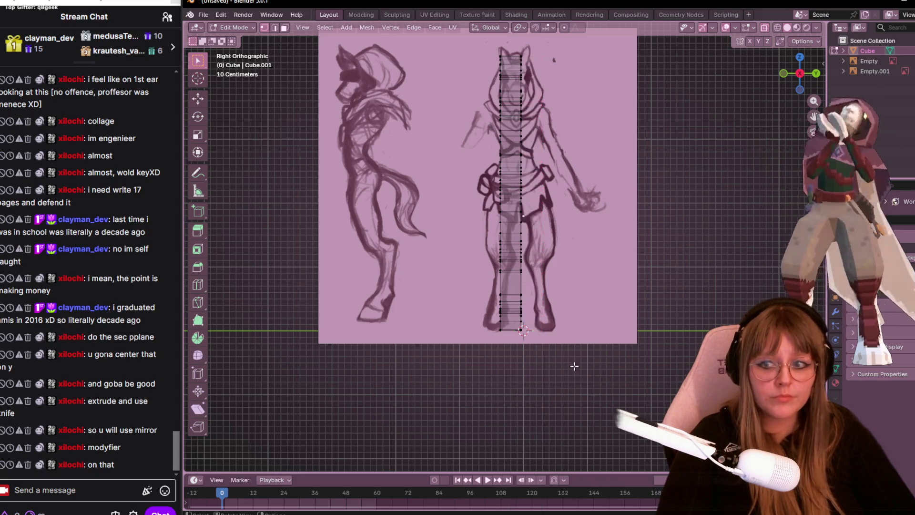
left_click(434, 14)
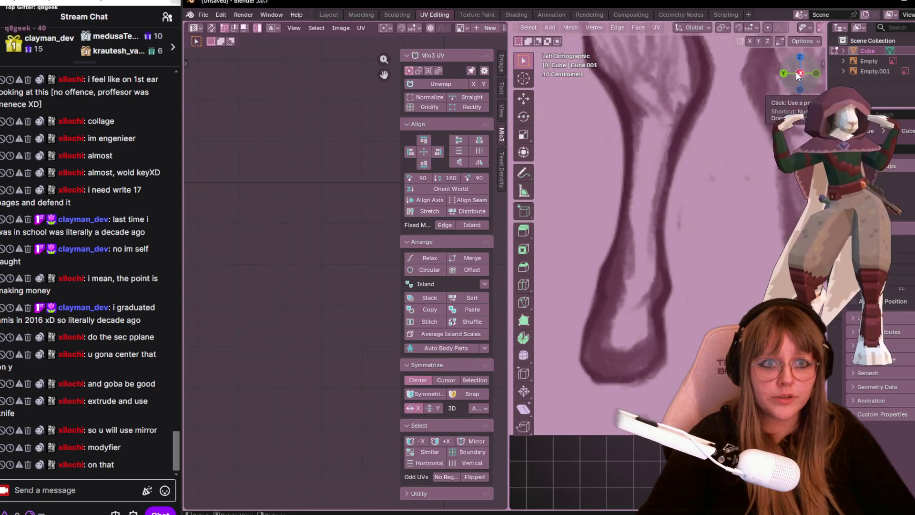
- In see-through side view, move the half strip onto the sketch's centre line and bring up Add Modifier
left_click(801, 73)
scroll(654, 298, "up", 2)
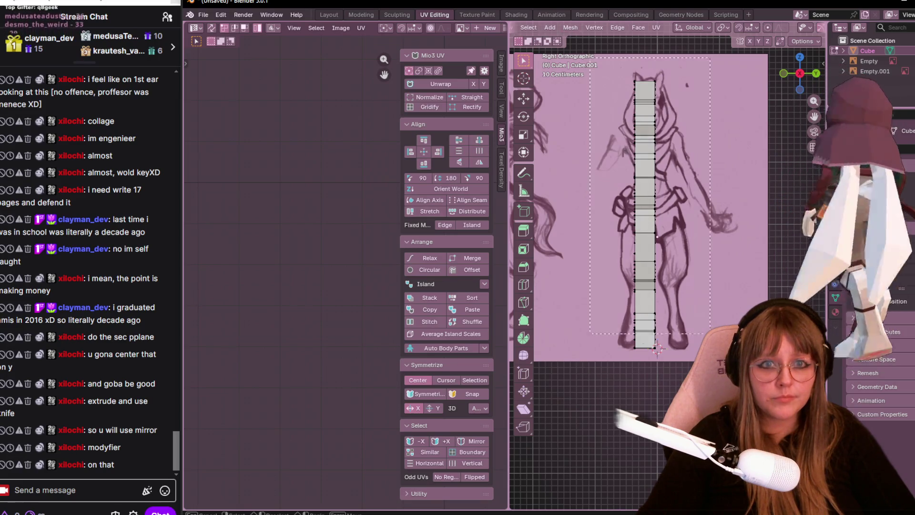
key("alt+z")
key("h")
key("alt+h")
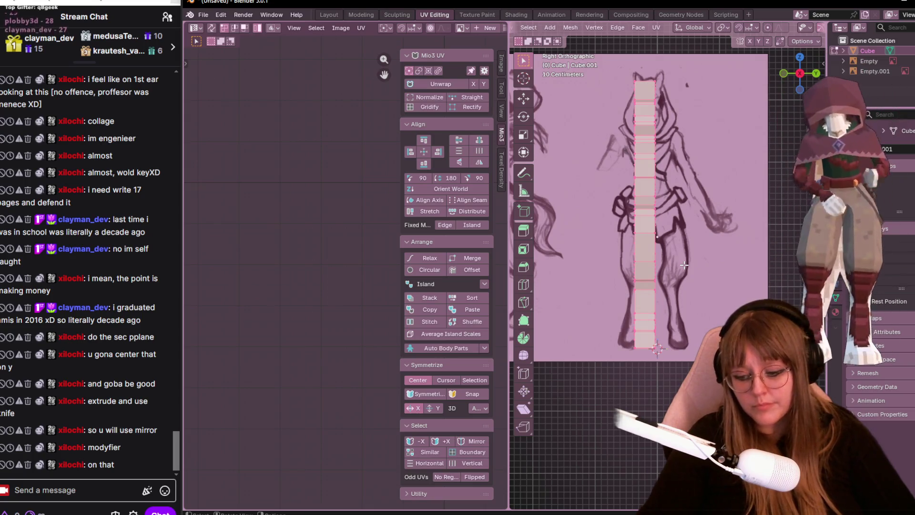
key("g")
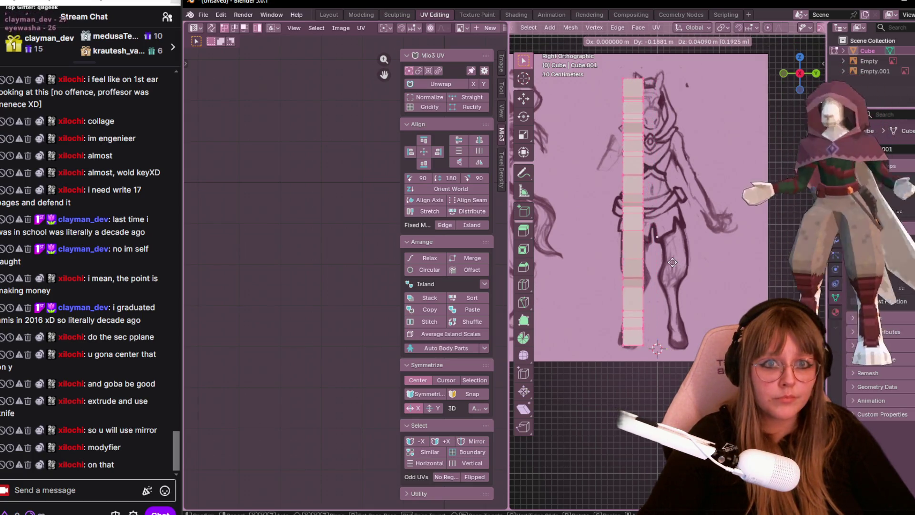
left_click(671, 266)
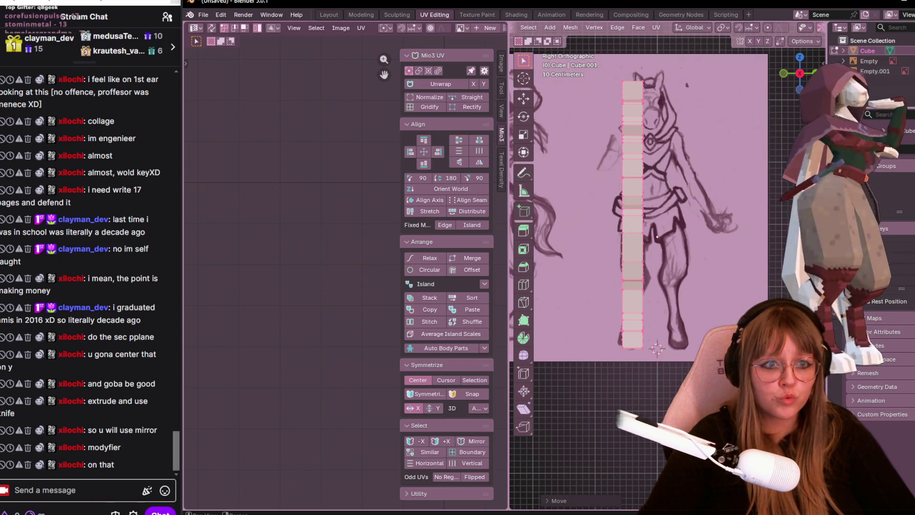
left_click(877, 161)
left_click(897, 149)
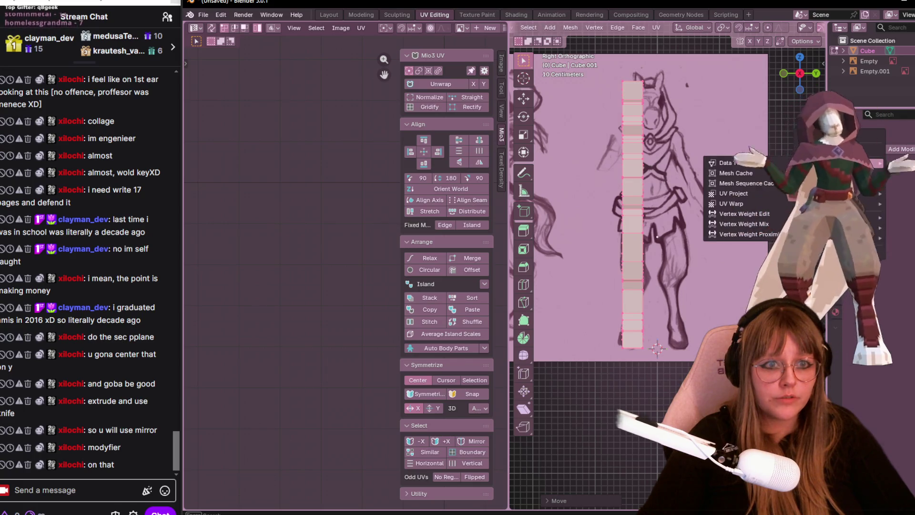
- Add a Mirror modifier to the half strip and nudge it so the halves meet
key("space")
left_click(795, 175)
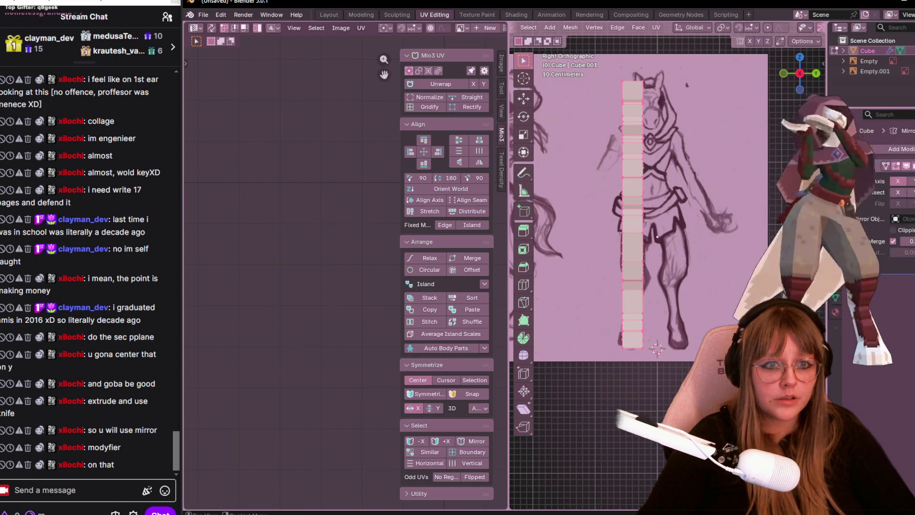
left_click(907, 180)
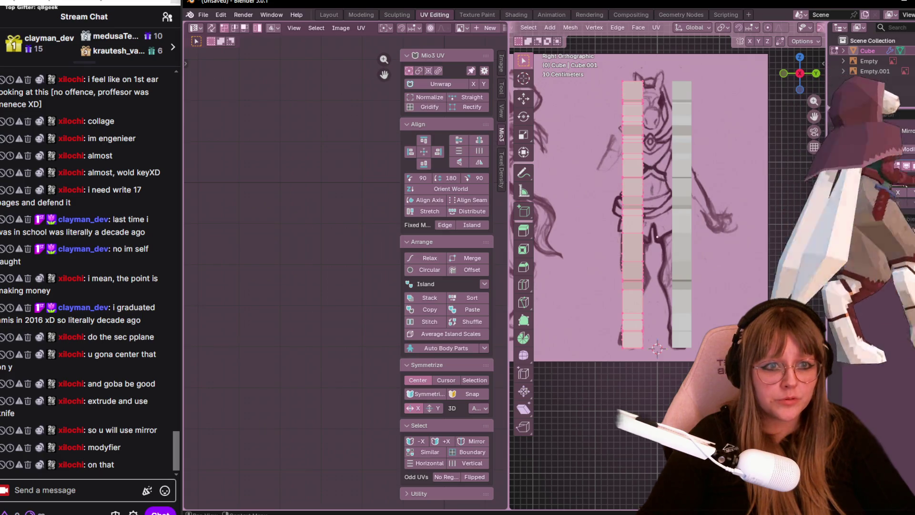
scroll(635, 205, "up", 2)
middle_click_drag(636, 205, 604, 238, "shift")
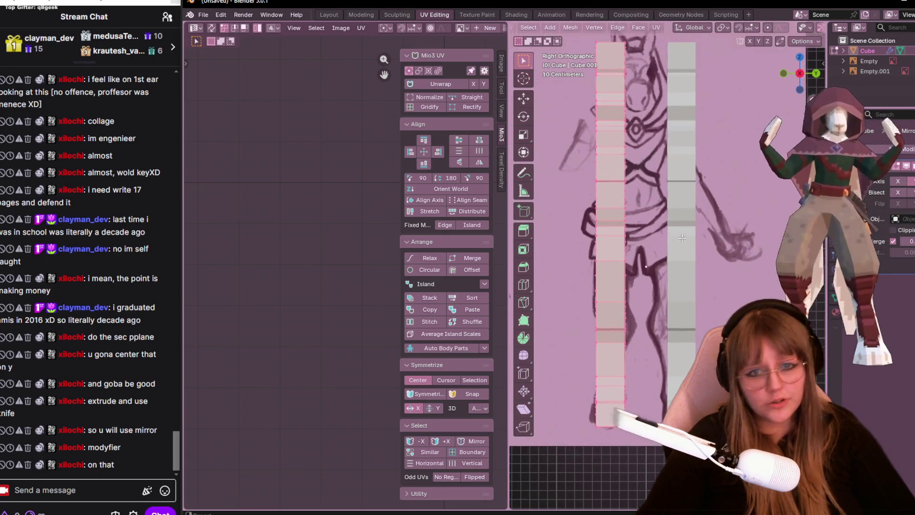
key("g")
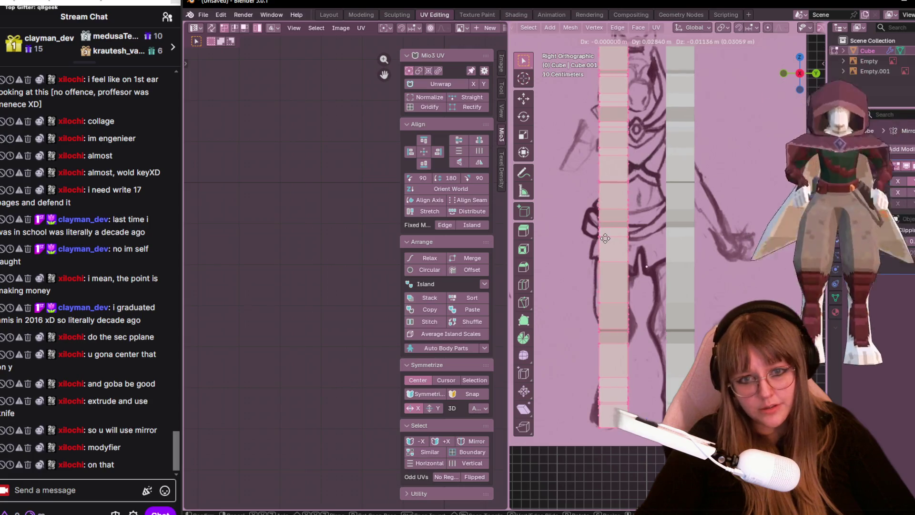
left_click(612, 235)
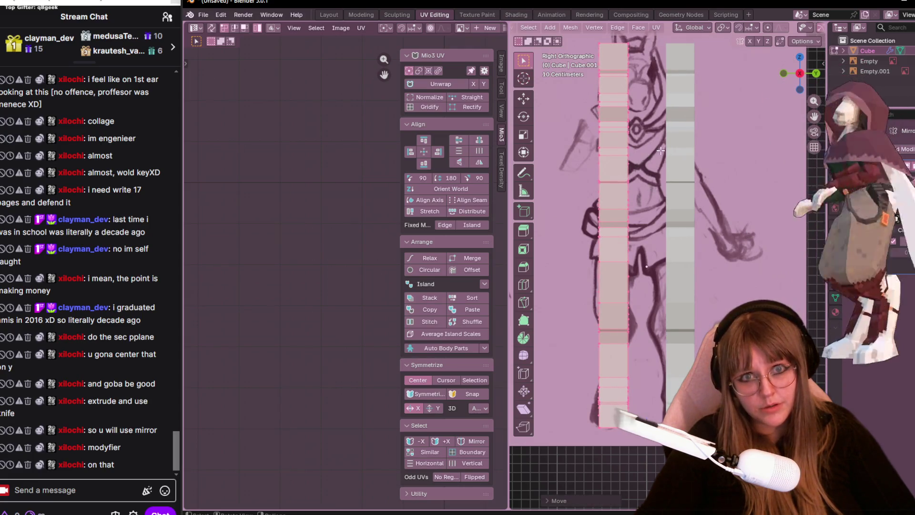
scroll(651, 123, "down", 1)
- Check the mirrored strips from an angle and select the strip's upper part in side view
middle_click_drag(650, 123, 701, 158)
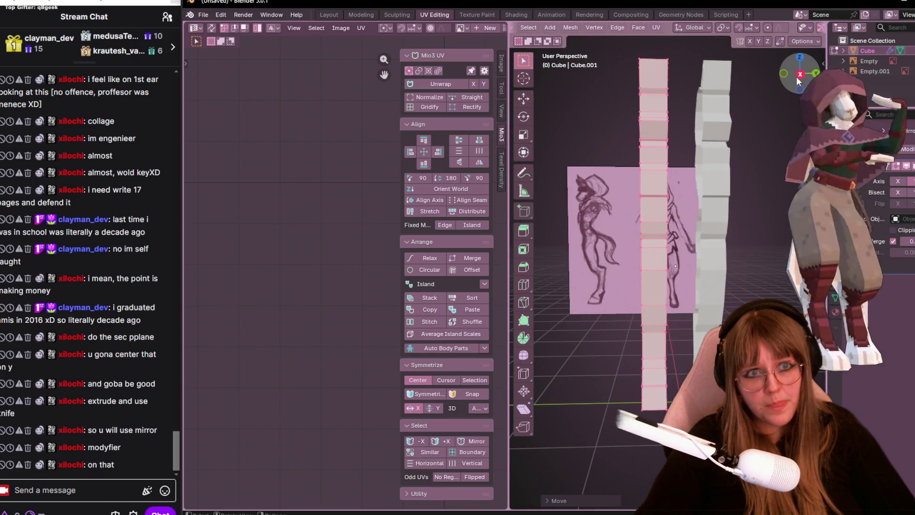
left_click(800, 74)
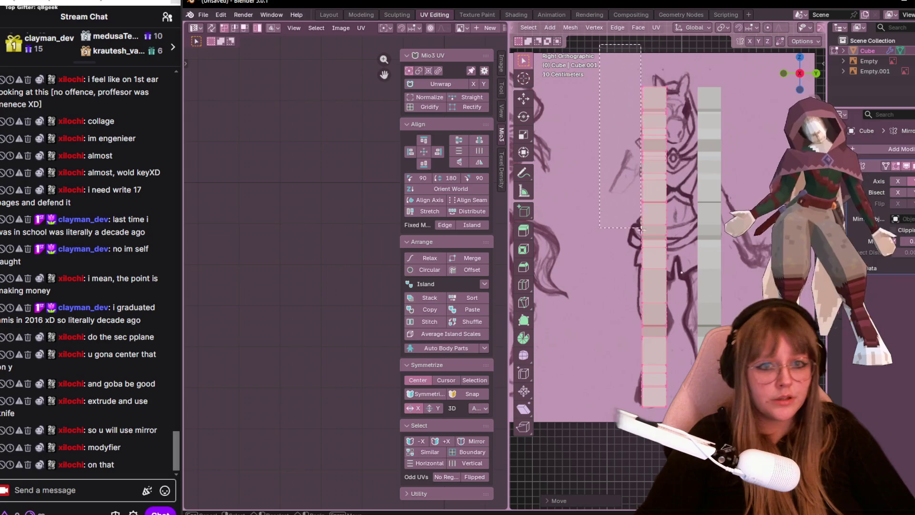
left_click_drag(676, 246, 685, 233)
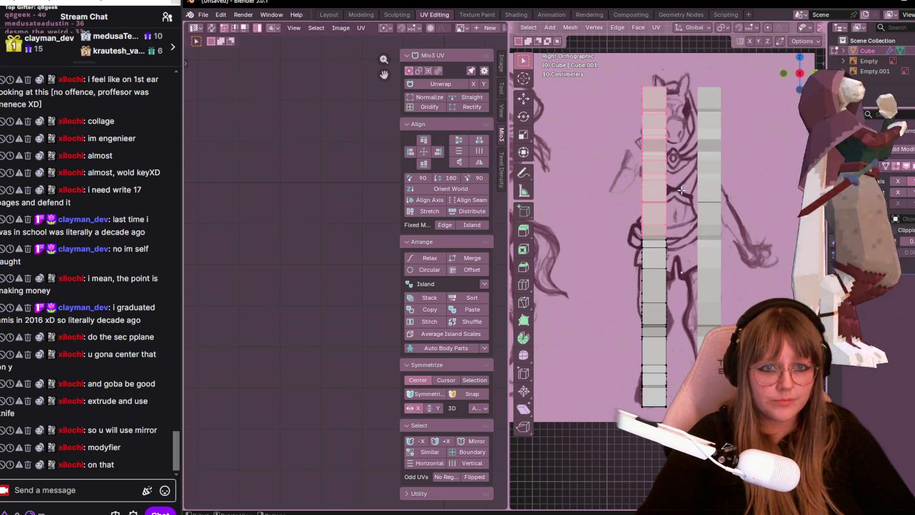
scroll(800, 29, "down", 3)
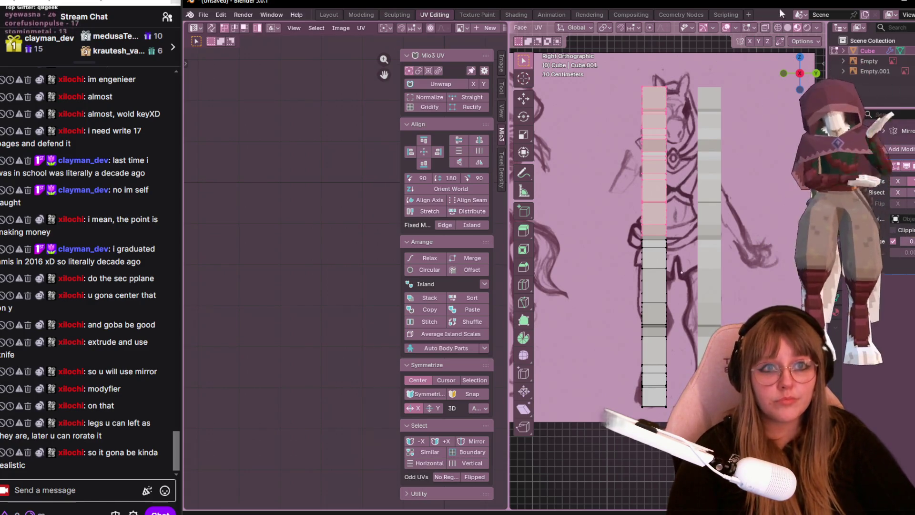
- Move the torso section of the strip toward the body's centre, leaving the legs apart
left_click_drag(608, 69, 658, 176)
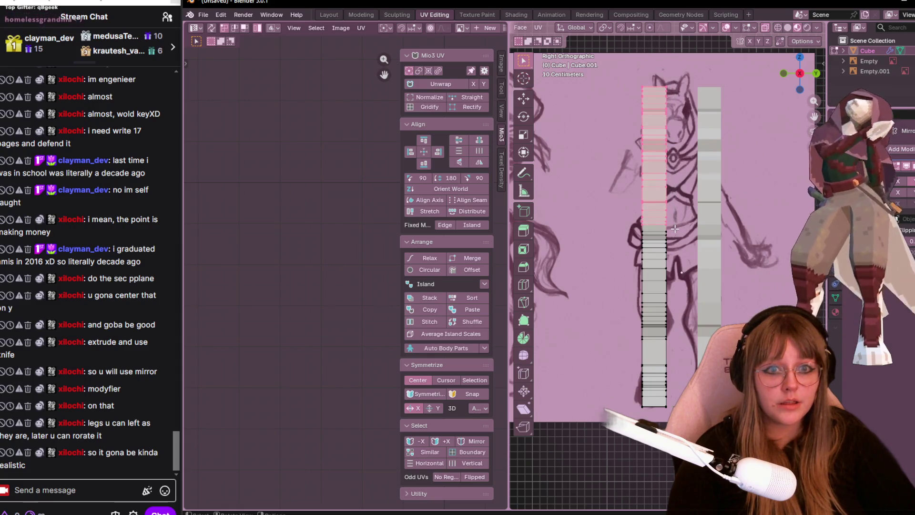
key("g")
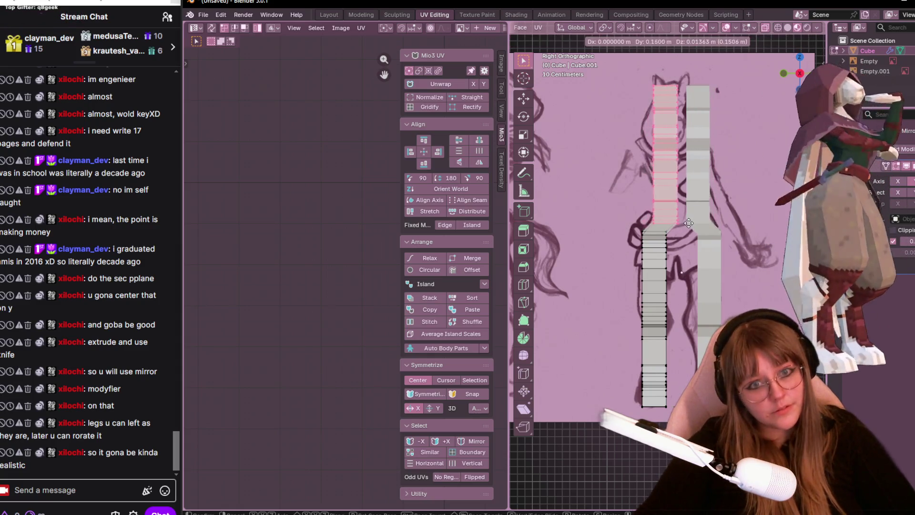
left_click(693, 225)
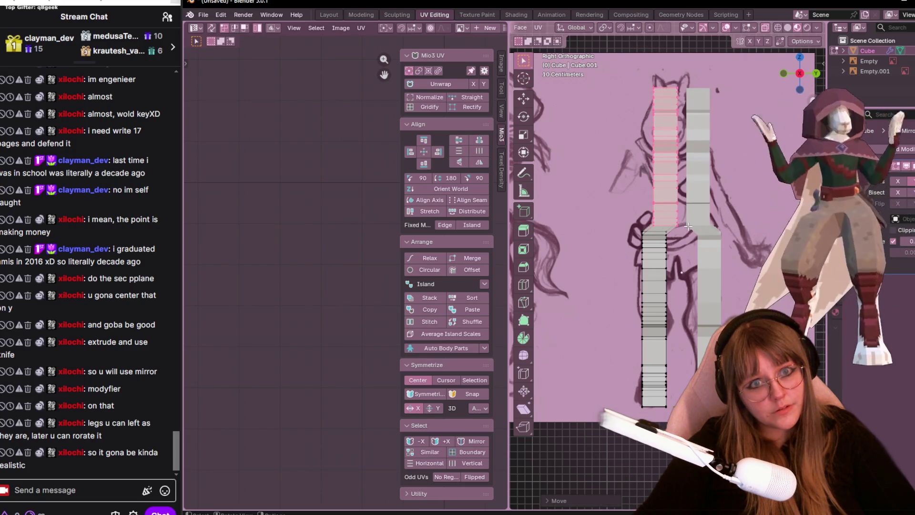
key("g")
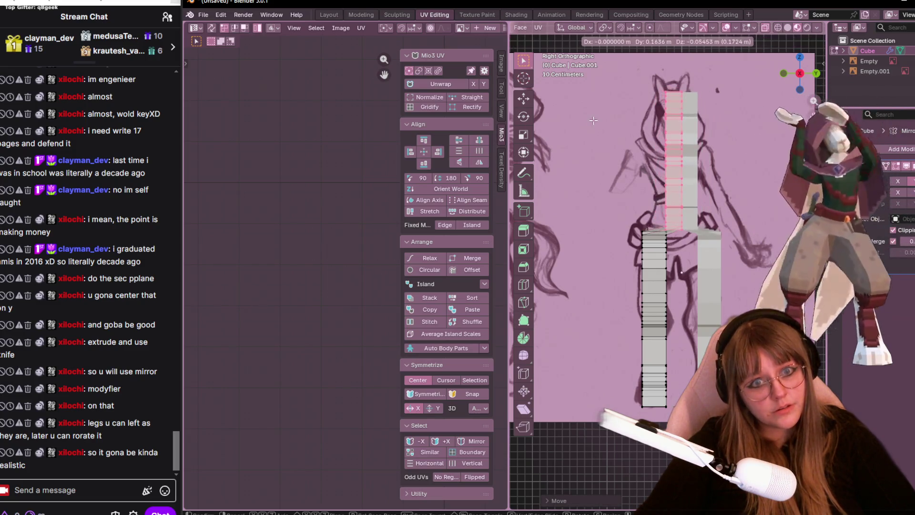
left_click(633, 137)
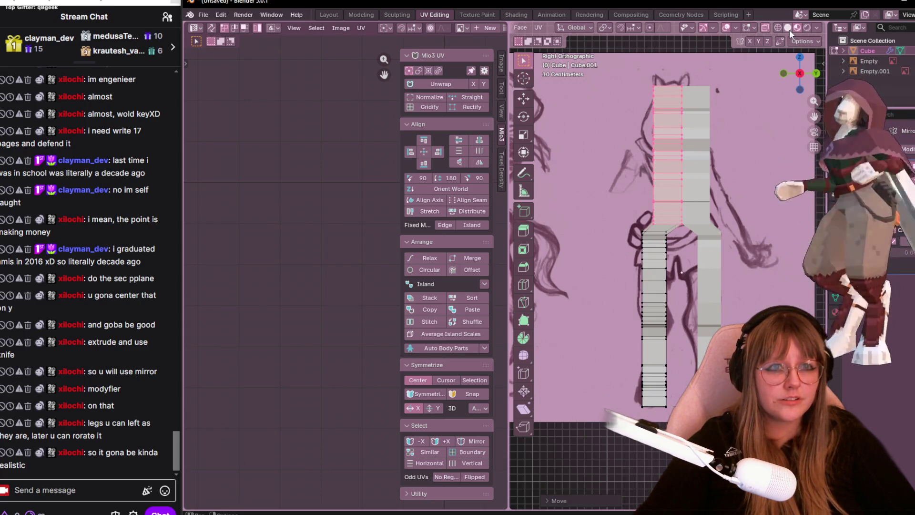
- Switch viewport lighting to a MatCap look, leave mesh editing and select the reference image
left_click(765, 28)
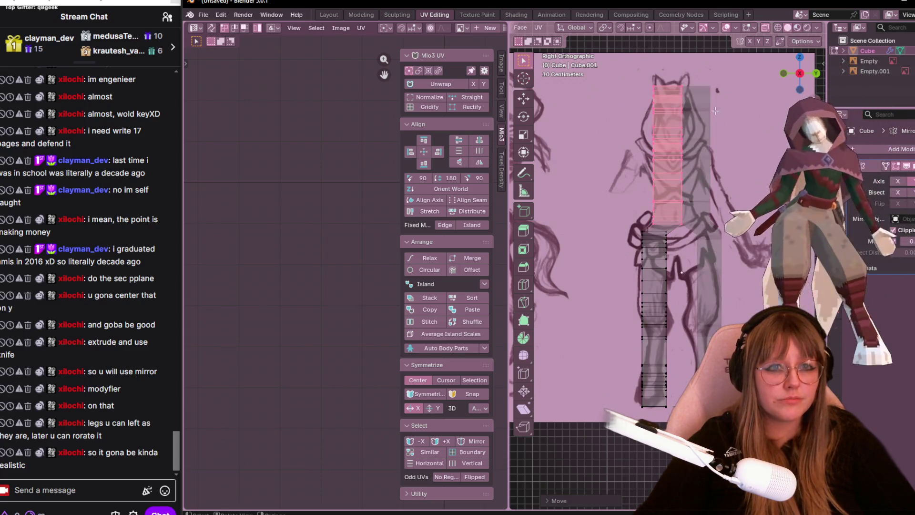
left_click(804, 41)
left_click(818, 27)
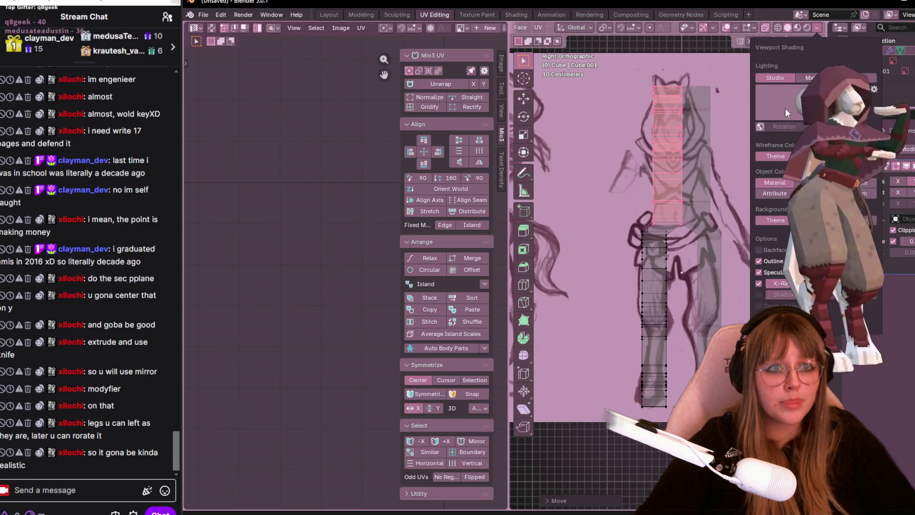
left_click(816, 77)
left_click(815, 98)
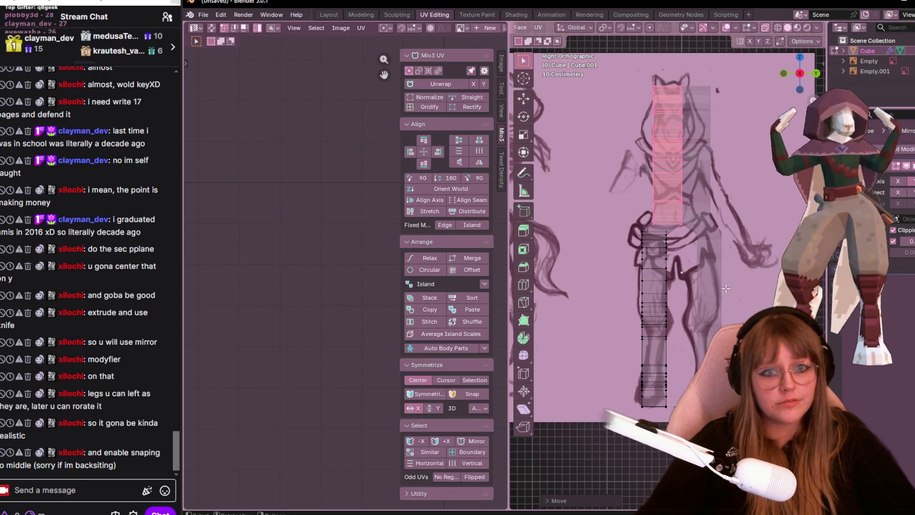
key("Tab")
left_click(758, 274)
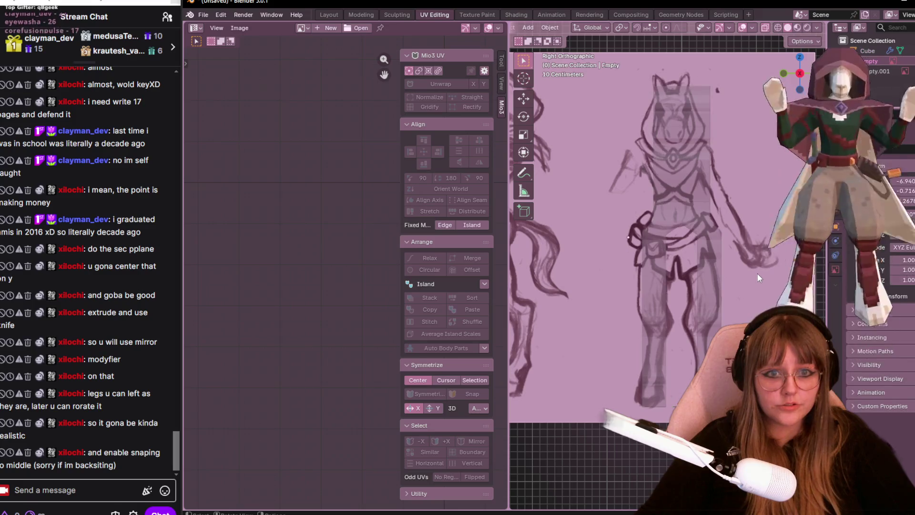
- Raise the reference sketch to line up with the mesh, then edit the body mesh and select its head vertices
key("g")
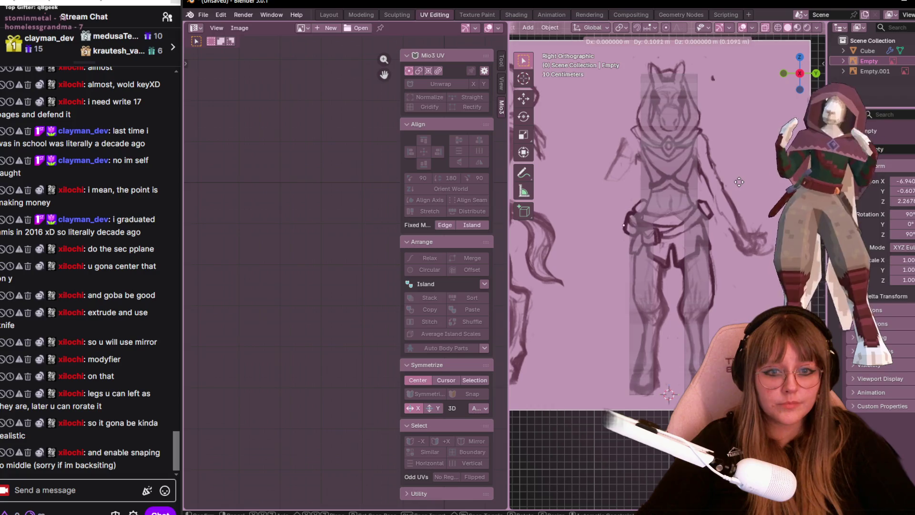
left_click(740, 181)
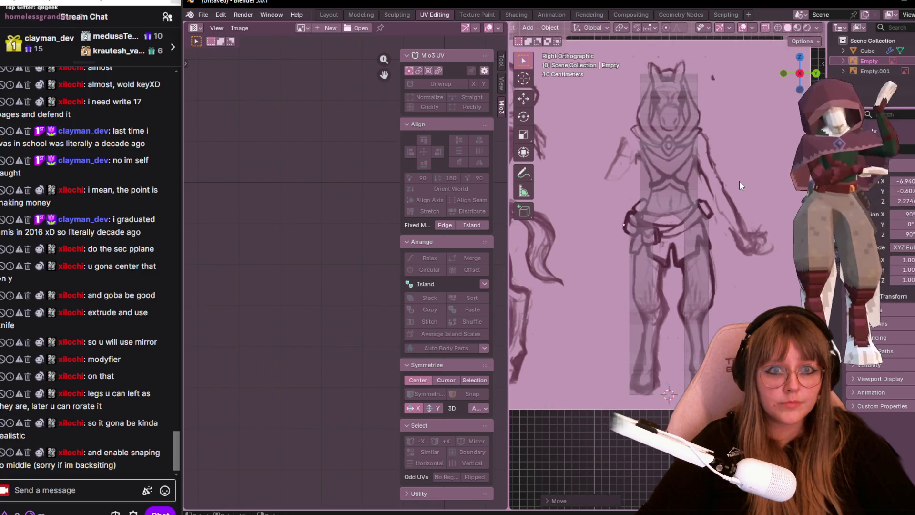
left_click(659, 95)
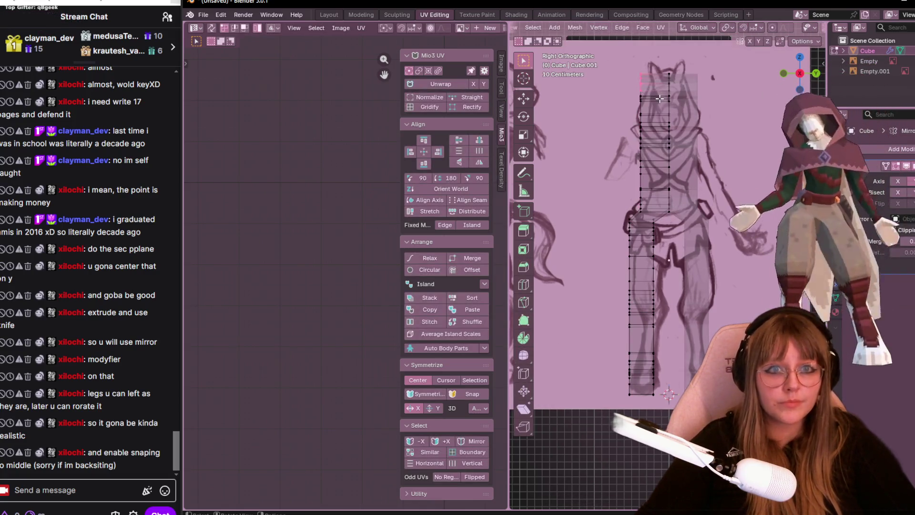
key("Tab")
middle_click_drag(669, 92, 626, 130, "shift")
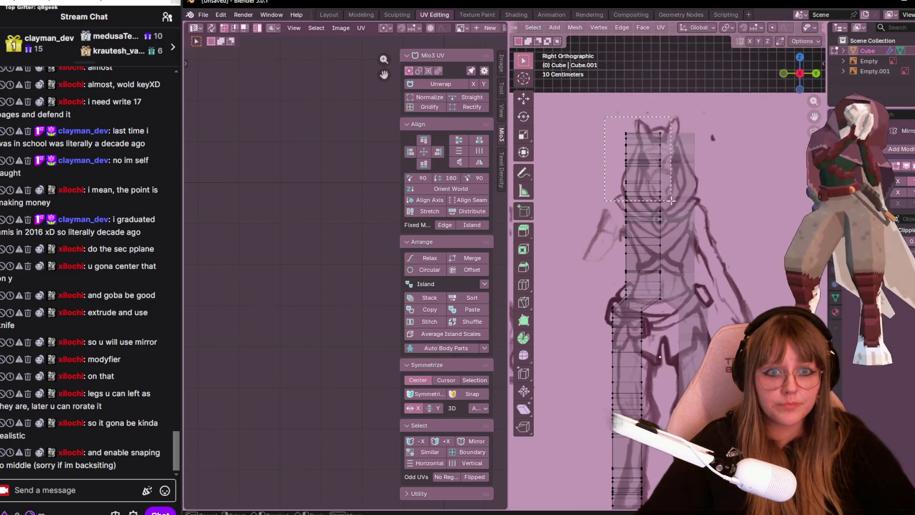
left_click_drag(673, 199, 675, 207)
mouse_move(679, 204)
middle_mouse_down()
mouse_move(718, 194)
mouse_move(694, 231)
mouse_move(636, 212)
mouse_move(688, 194)
mouse_move(690, 159)
middle_mouse_up()
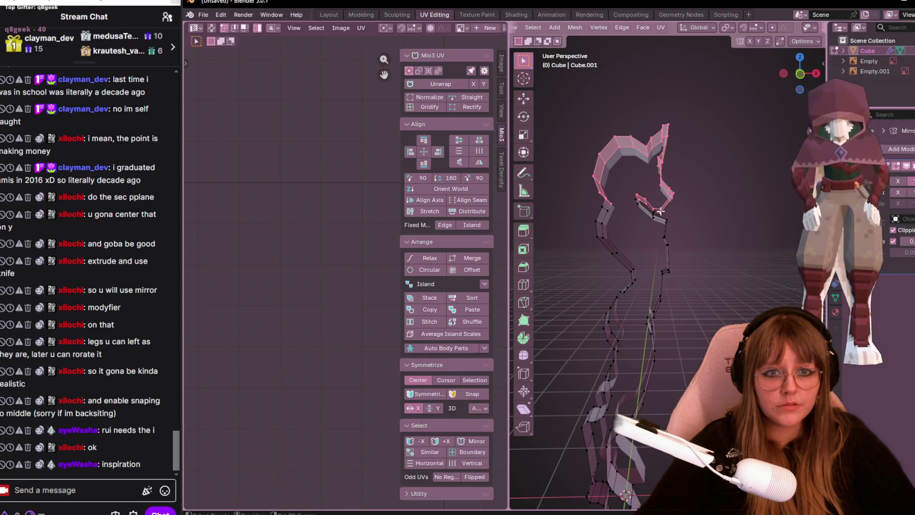
- In the straight side view, move the selected head faces to fit the sketched head
mouse_move(683, 189)
middle_mouse_down()
mouse_move(695, 188)
mouse_move(695, 202)
mouse_move(634, 193)
mouse_move(652, 126)
mouse_move(564, 146)
middle_mouse_up()
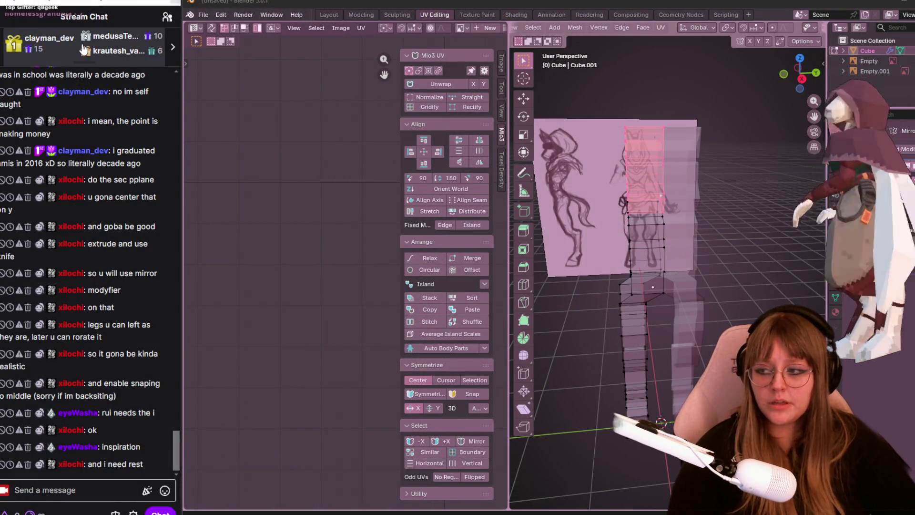
left_click(804, 79)
scroll(753, 119, "up", 2)
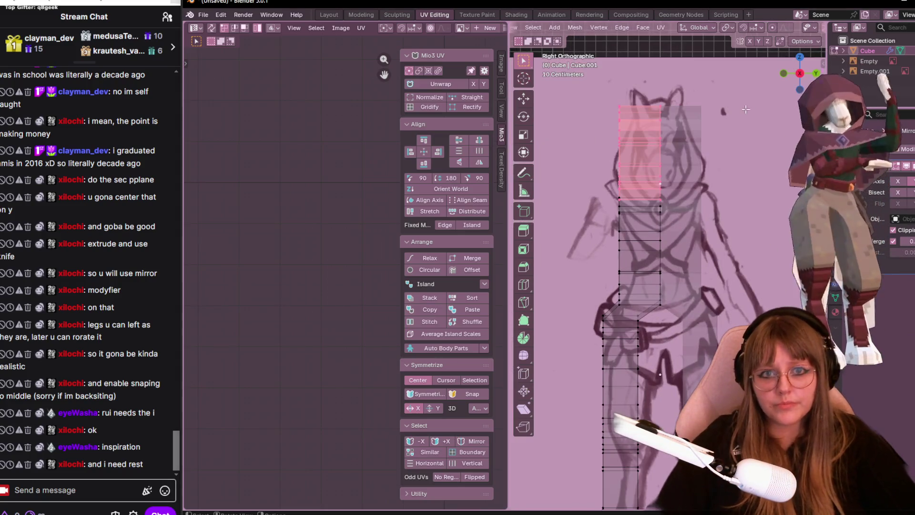
key("g")
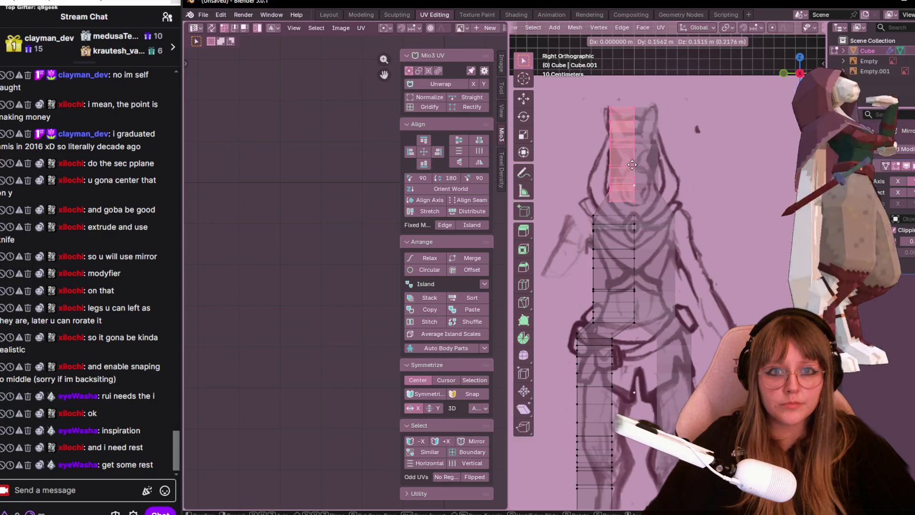
left_click(632, 164)
scroll(679, 215, "up", 2)
scroll(721, 254, "down", 1)
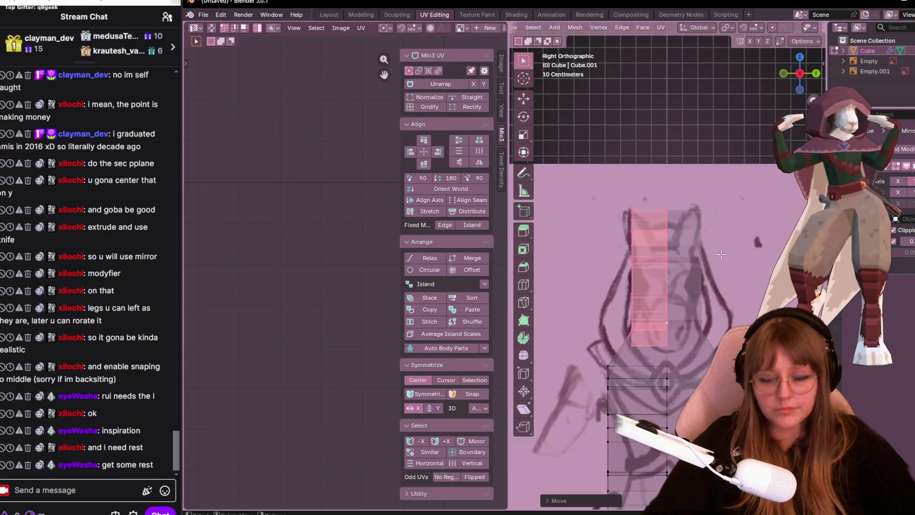
- Move the ear vertex into place and inspect the reshaped head from several angles
left_click(672, 230)
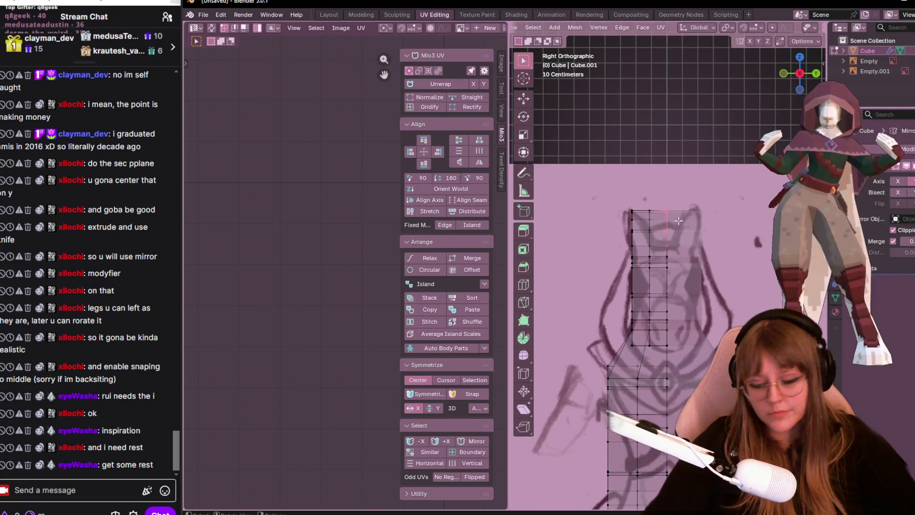
key("g")
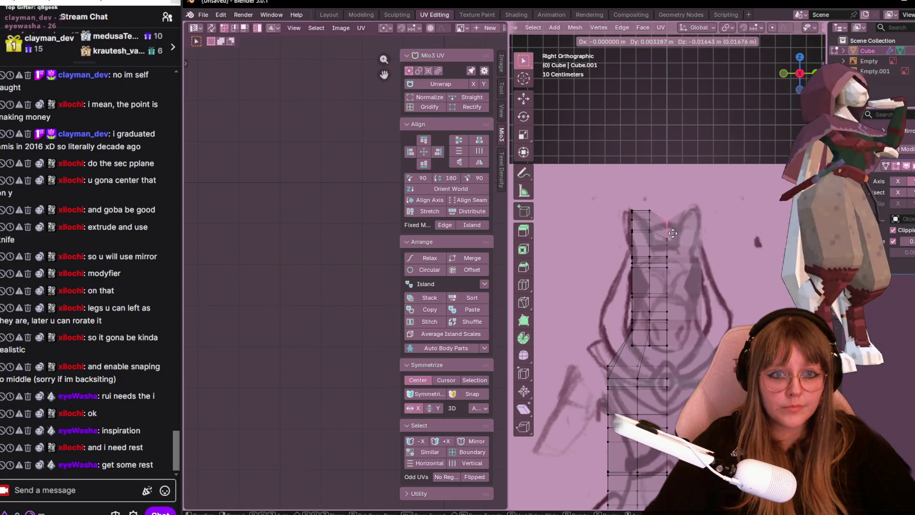
left_click(672, 233)
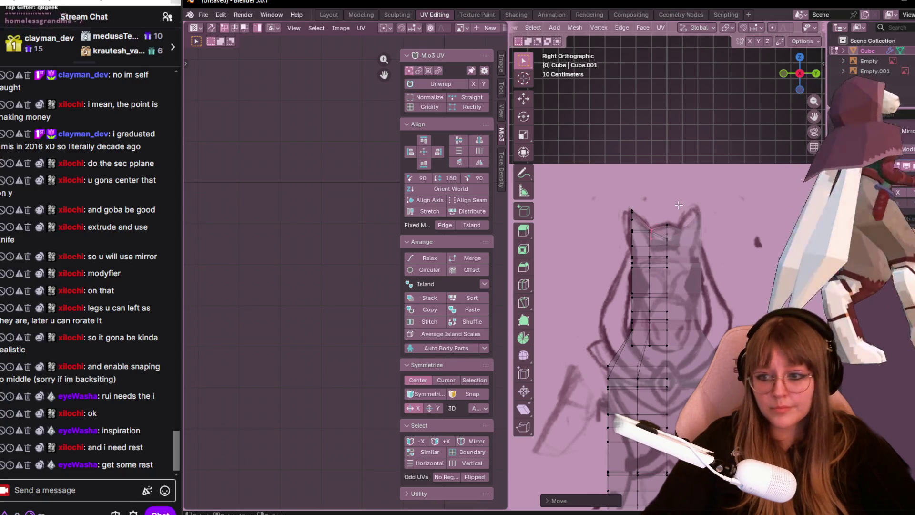
mouse_move(650, 224)
middle_mouse_down()
mouse_move(640, 198)
mouse_move(600, 241)
mouse_move(789, 200)
mouse_move(750, 220)
middle_mouse_up()
mouse_move(685, 194)
middle_mouse_down()
mouse_move(643, 198)
mouse_move(762, 220)
mouse_move(698, 210)
mouse_move(593, 248)
middle_mouse_up()
mouse_move(630, 315)
middle_mouse_down()
mouse_move(675, 273)
mouse_move(665, 257)
mouse_move(633, 276)
middle_mouse_up()
middle_click_drag(563, 277, 639, 245)
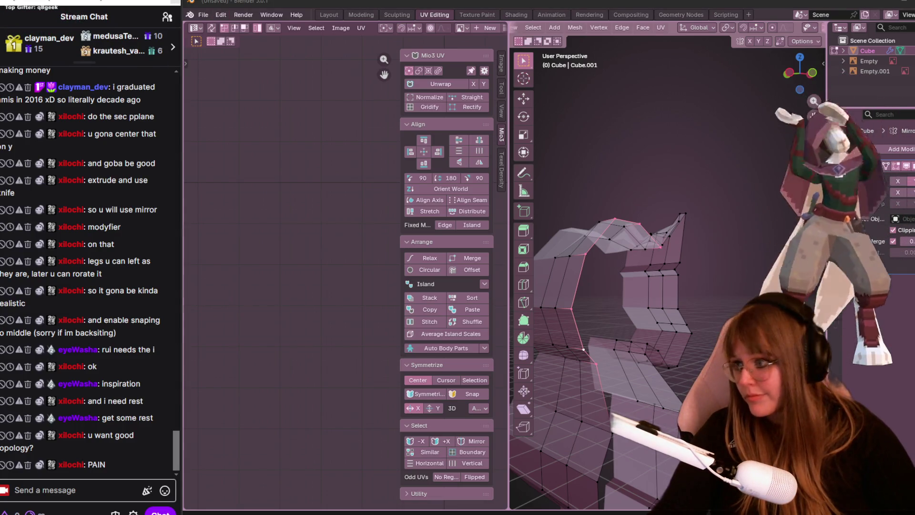
- Scale the selected head vertices to tighten the head shape
middle_click_drag(765, 259, 678, 272)
mouse_move(701, 228)
middle_mouse_down()
mouse_move(702, 266)
mouse_move(724, 276)
mouse_move(737, 309)
middle_mouse_up()
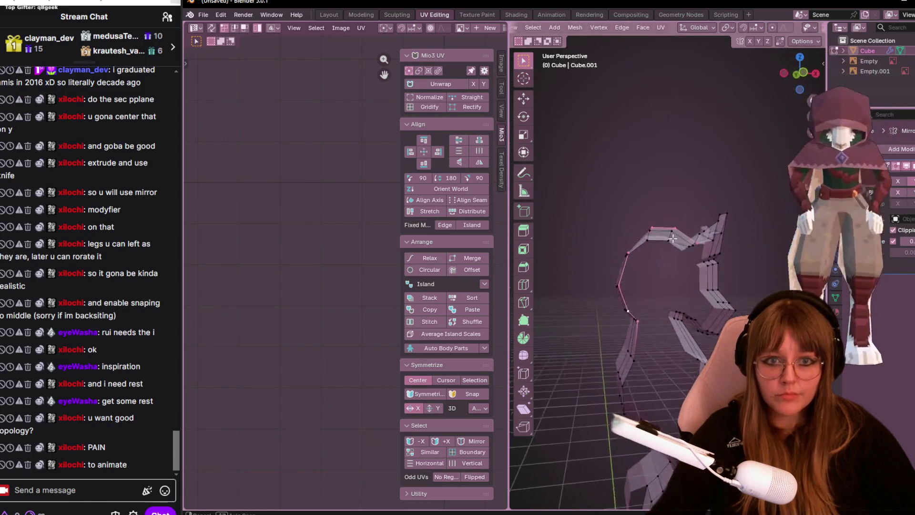
key("s")
left_click(711, 307)
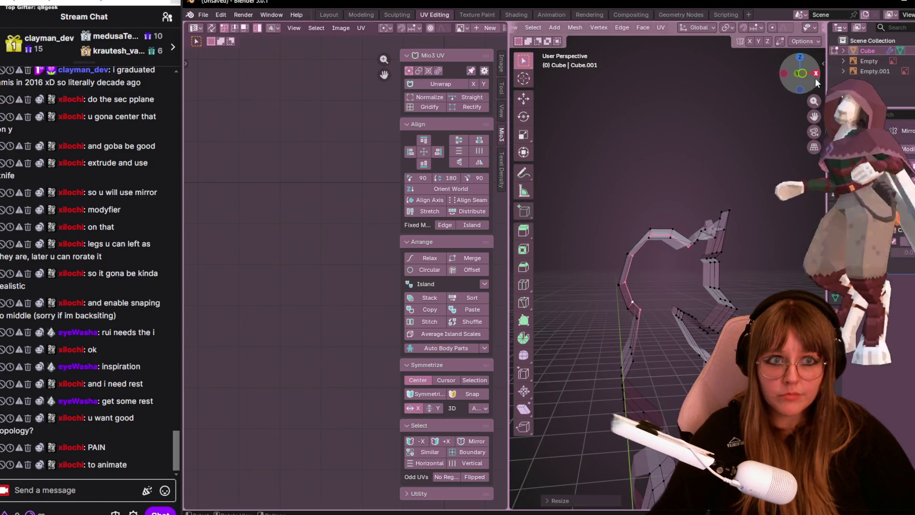
- From the straight back view, move head vertices and nudge one onto the sketch outline
left_click(802, 73)
left_click(800, 73)
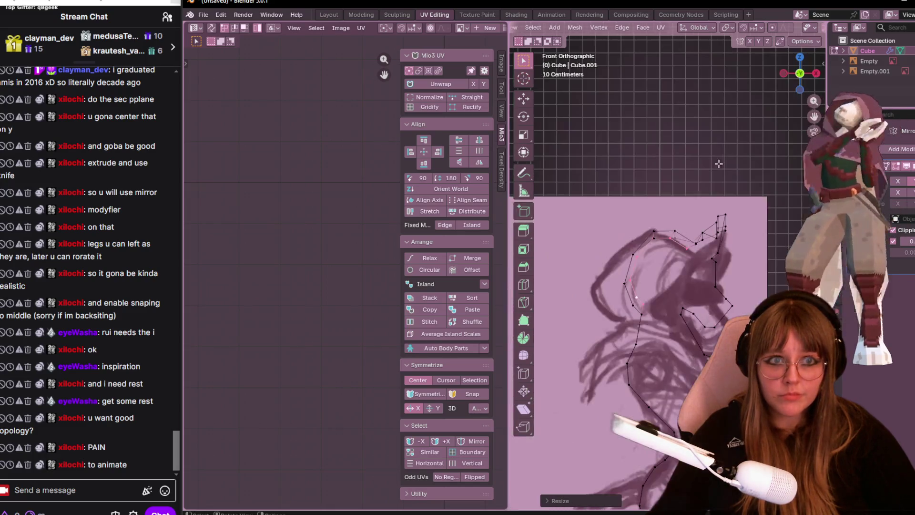
left_click_drag(815, 72, 794, 79)
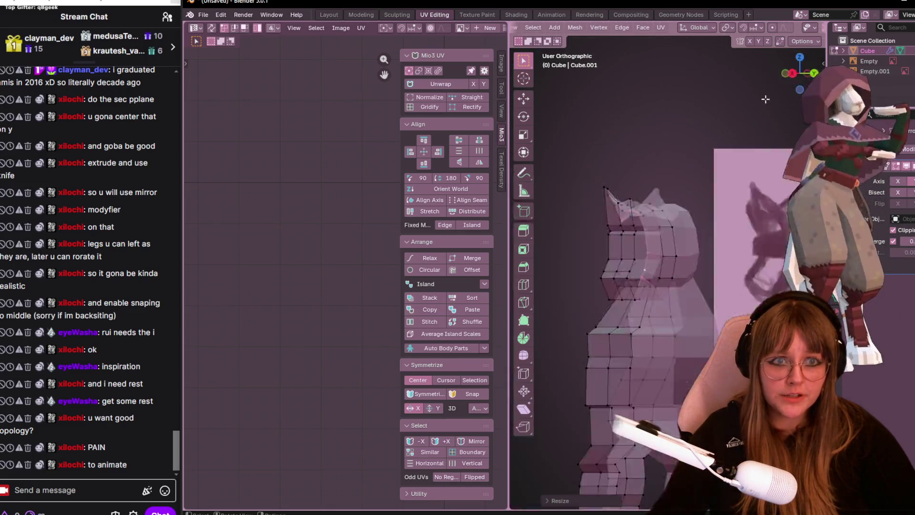
left_click(802, 72)
key("g")
left_click(704, 232)
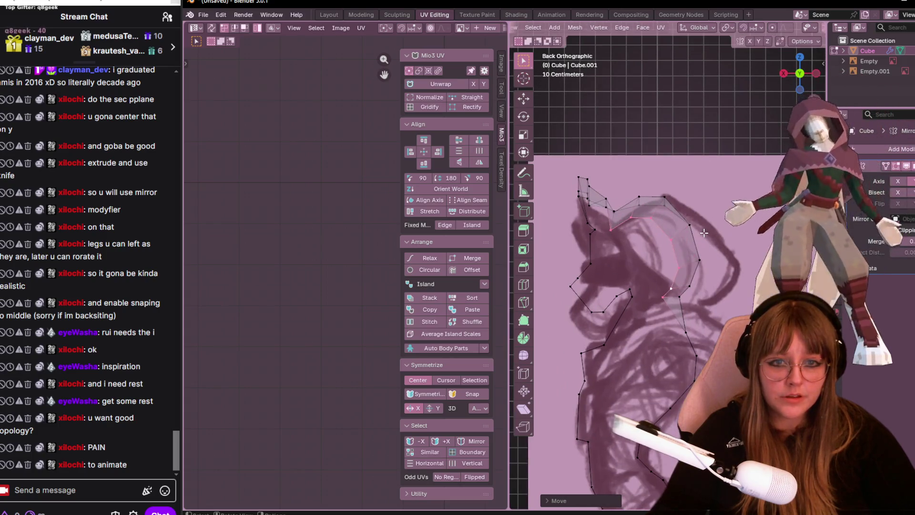
left_click(637, 232)
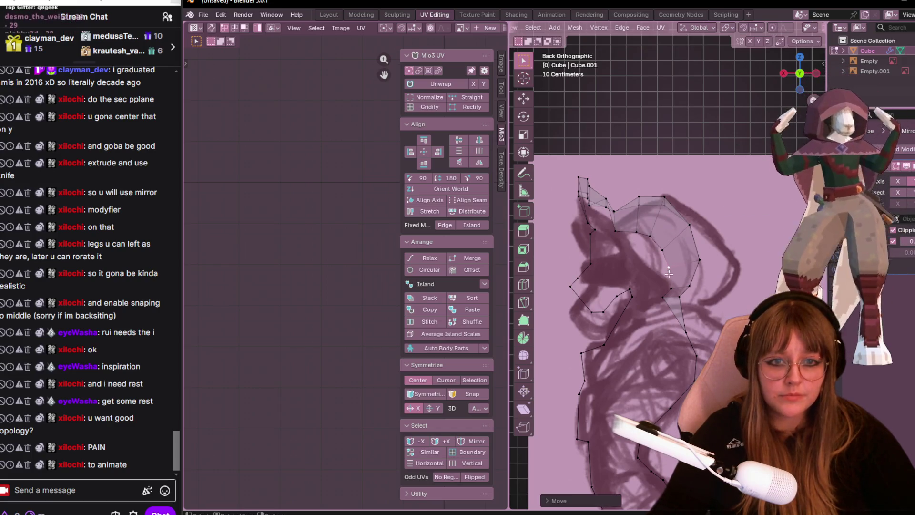
left_click_drag(663, 297, 657, 301)
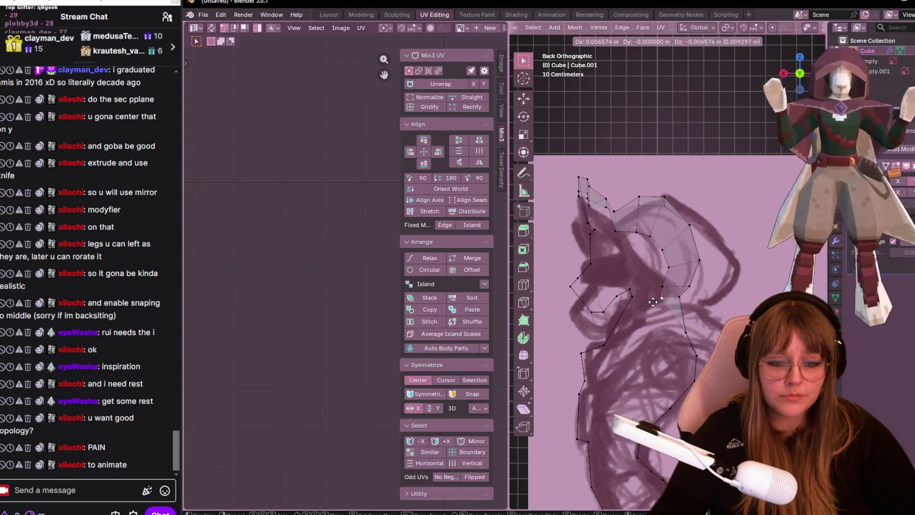
- From the front view, shrink the snout vertices and move them down along the sketched curve
mouse_move(649, 303)
middle_mouse_down()
mouse_move(521, 242)
mouse_move(669, 203)
mouse_move(636, 176)
middle_mouse_up()
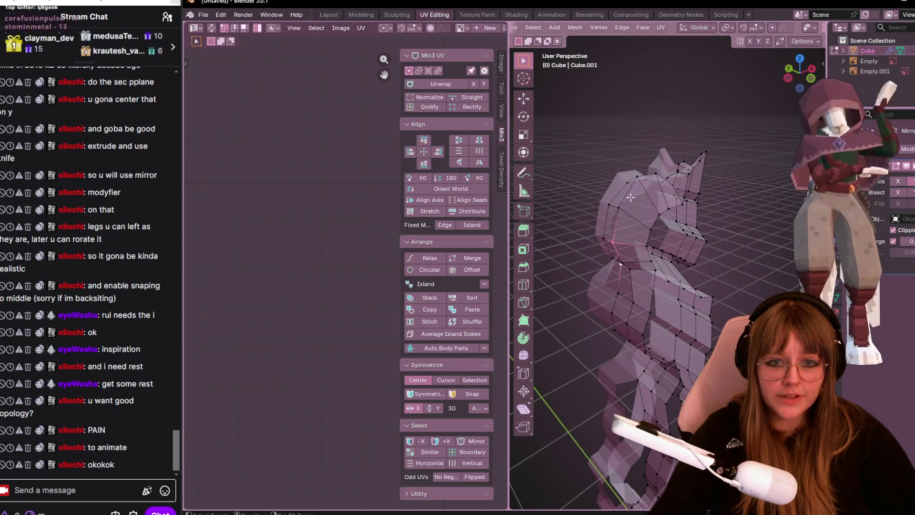
middle_click_drag(693, 182, 845, 57)
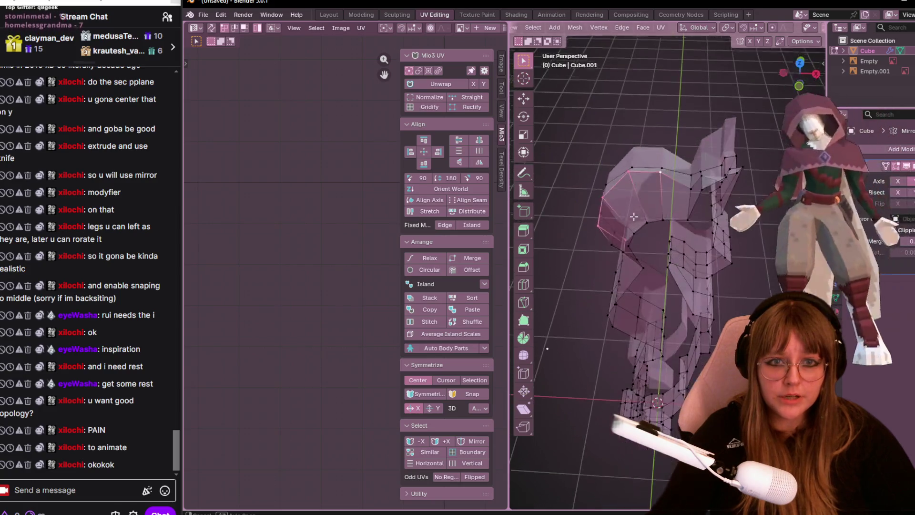
mouse_move(798, 68)
left_mouse_down()
mouse_move(791, 79)
mouse_move(795, 72)
left_mouse_up()
key("s")
left_click(698, 250)
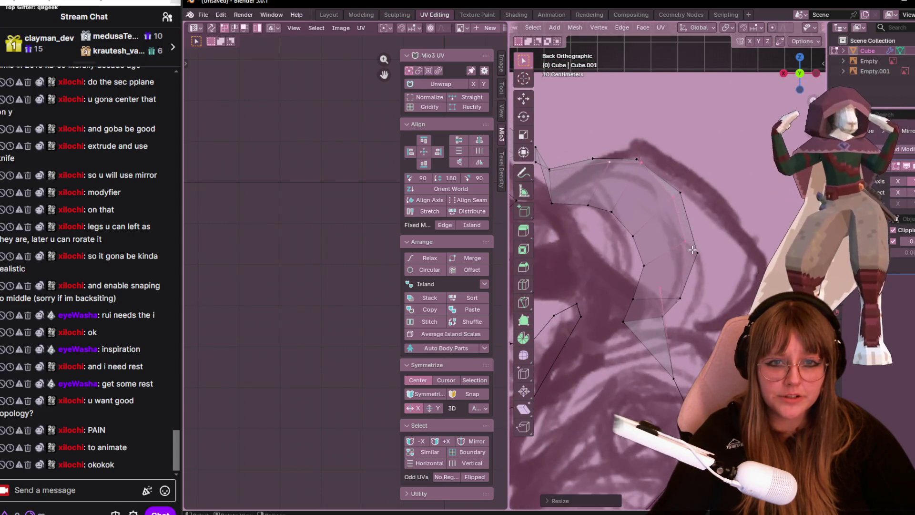
key("g")
left_click(678, 271)
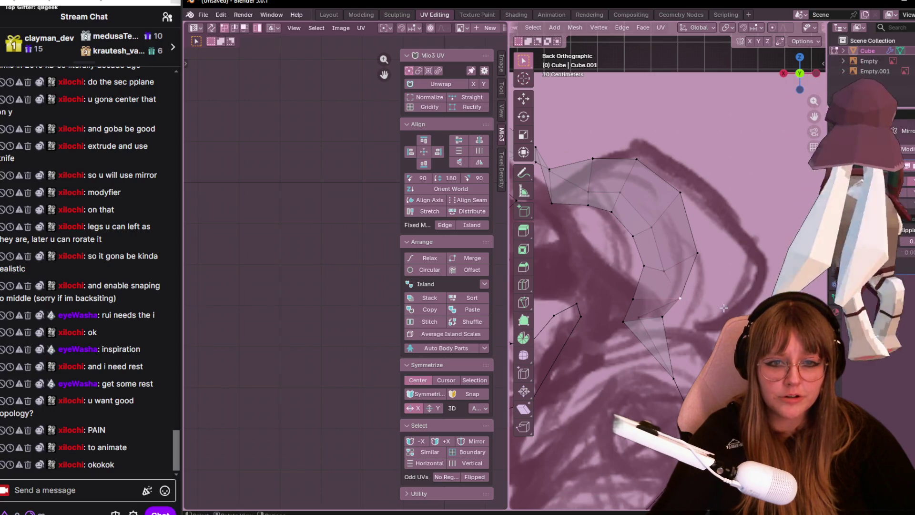
key("g")
left_click(653, 377)
- Vertex-slide one head vertex along its edge and turn to face the sketch plane
mouse_move(653, 377)
middle_mouse_down()
mouse_move(513, 330)
mouse_move(688, 331)
middle_mouse_up()
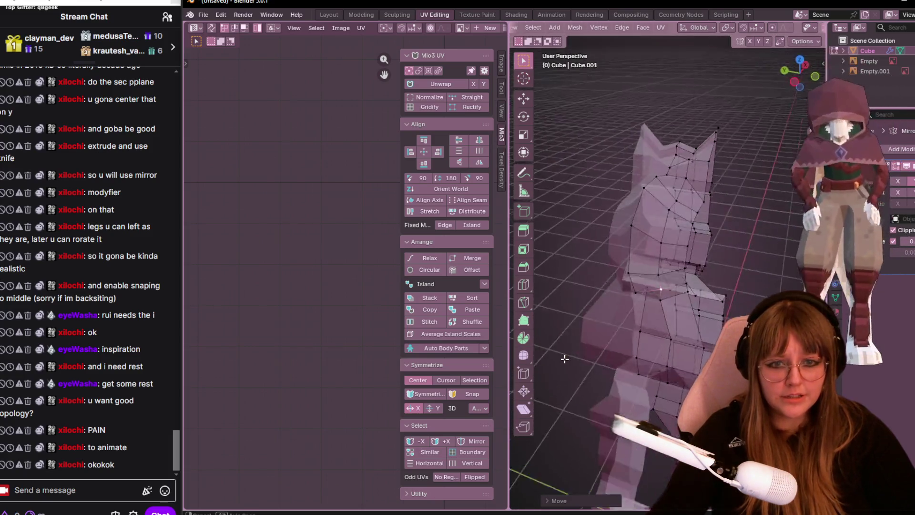
key("g")
key("g")
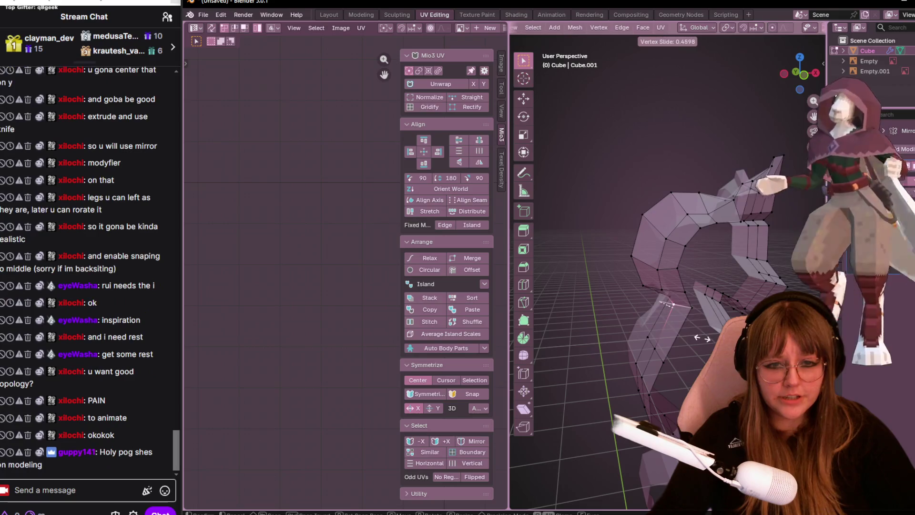
left_click(680, 306)
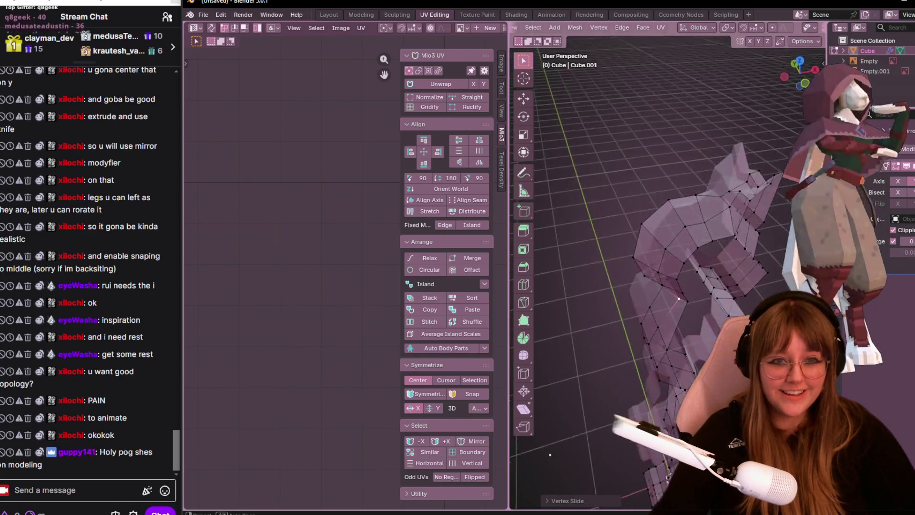
middle_click_drag(759, 107, 584, 271)
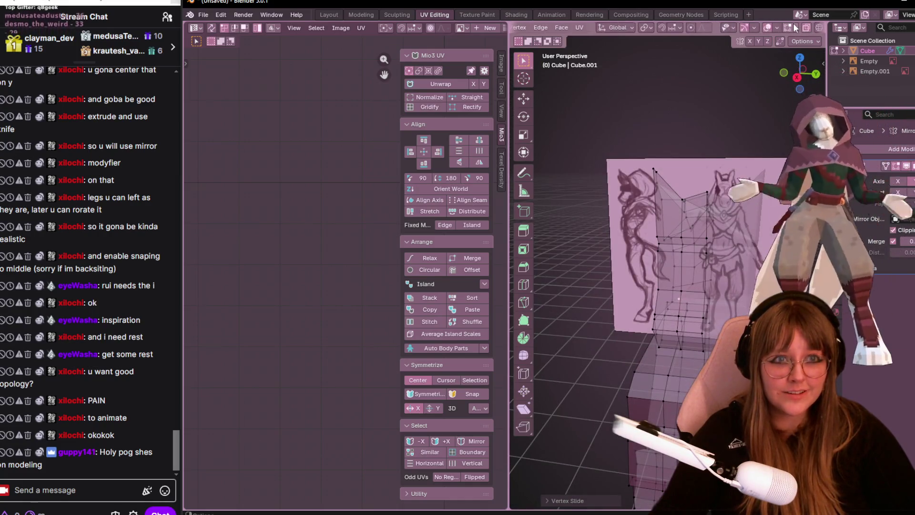
- Return to the Layout workspace with solid shading and start editing the body mesh
left_click(329, 15)
scroll(597, 90, "down", 1)
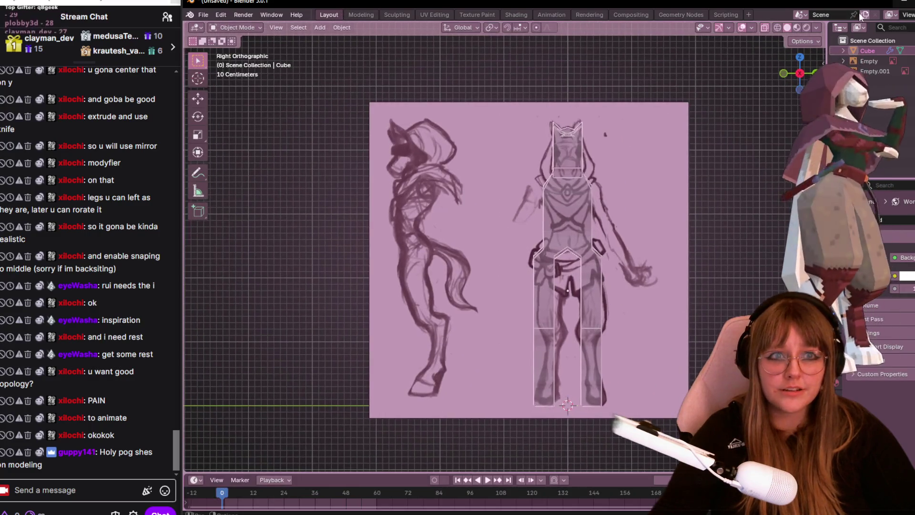
left_click(801, 27)
middle_click_drag(430, 167, 501, 215)
left_click(787, 28)
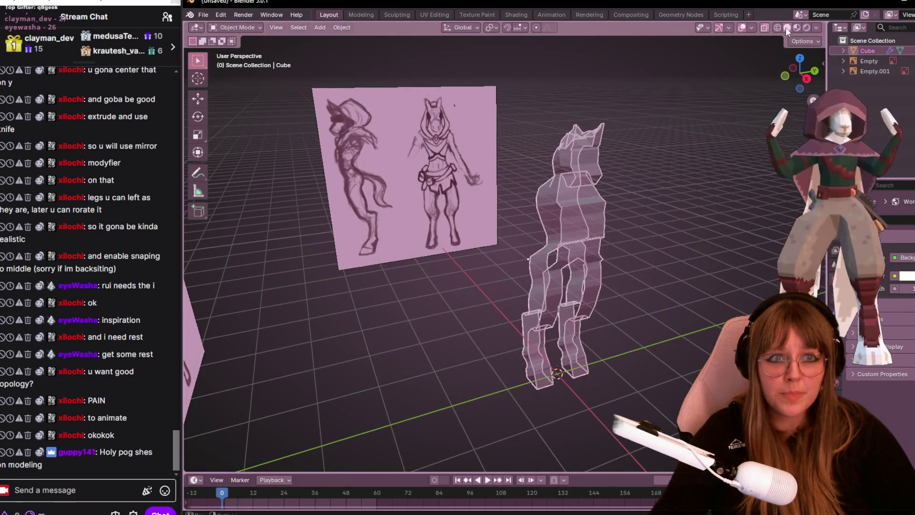
key("alt+z")
key("Tab")
mouse_move(716, 107)
middle_mouse_down()
mouse_move(662, 184)
mouse_move(630, 299)
mouse_move(772, 143)
mouse_move(492, 177)
middle_mouse_up()
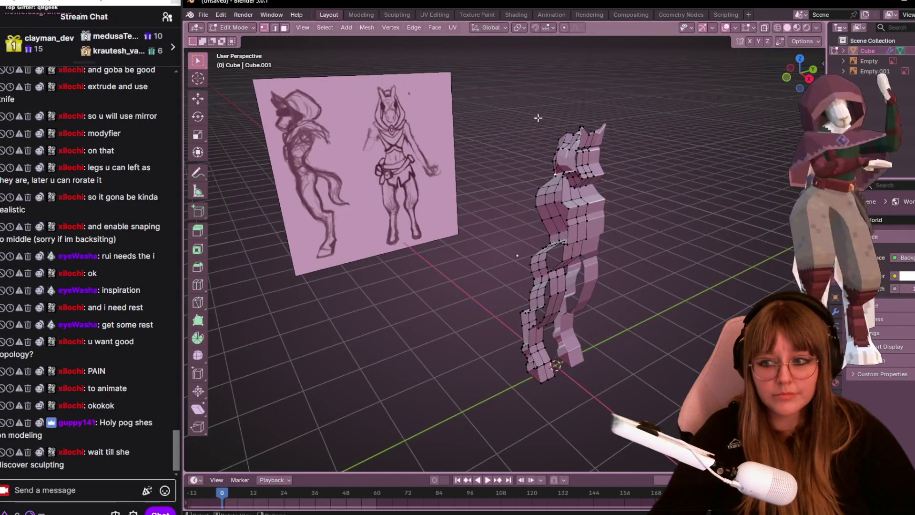
- Snap to a straight side view over the sketch, frame it closer and see through the mesh
left_click(810, 78)
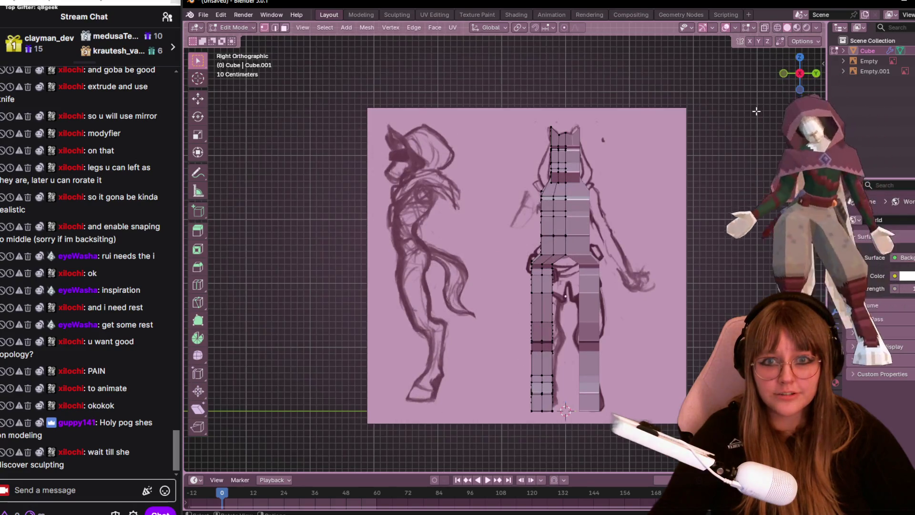
mouse_move(755, 111)
middle_mouse_down()
mouse_move(487, 127)
mouse_move(449, 109)
middle_mouse_up()
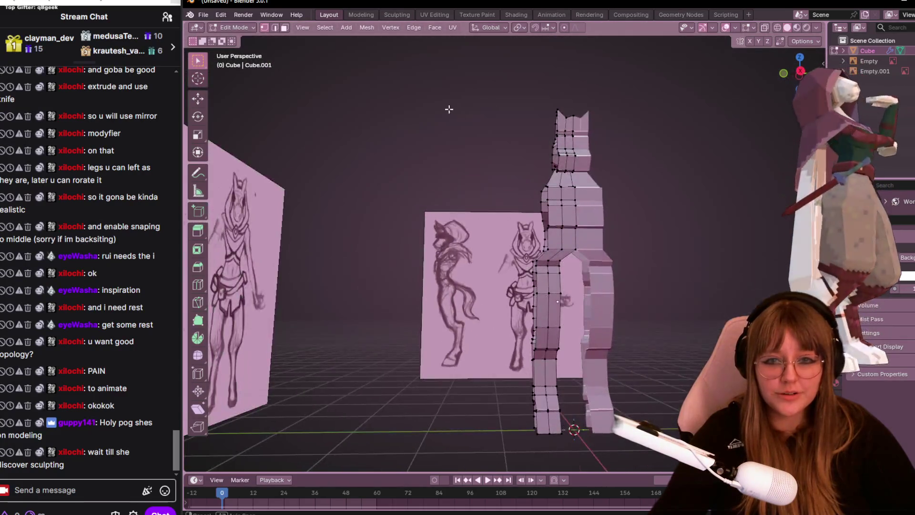
left_click(801, 72)
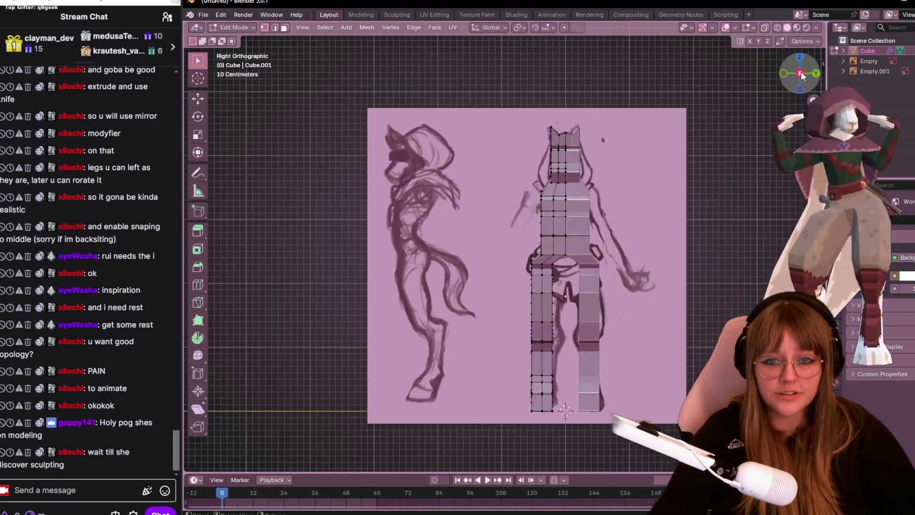
scroll(801, 73, "up", 2)
middle_click_drag(801, 73, 796, 24, "shift")
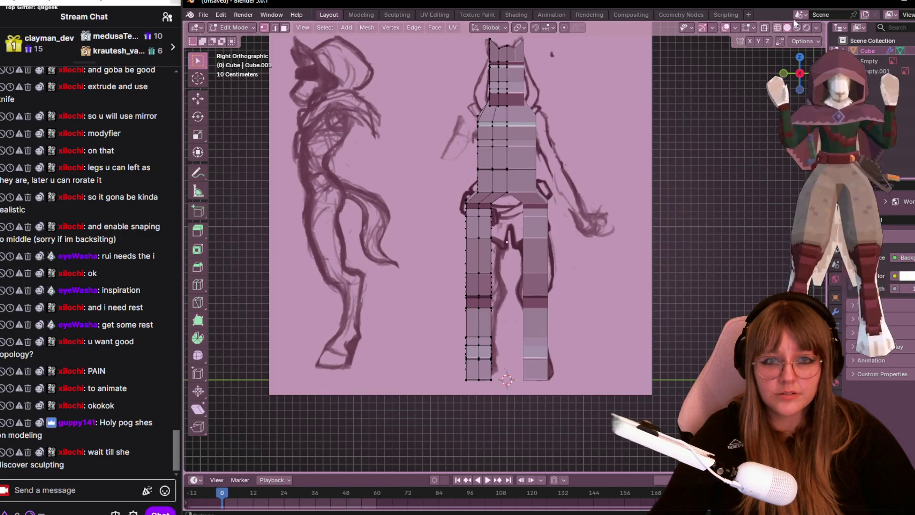
key("alt+z")
scroll(462, 152, "up", 3)
- Move the upper hip vertices one by one onto the sketched hip outline
key("g")
left_click(462, 151)
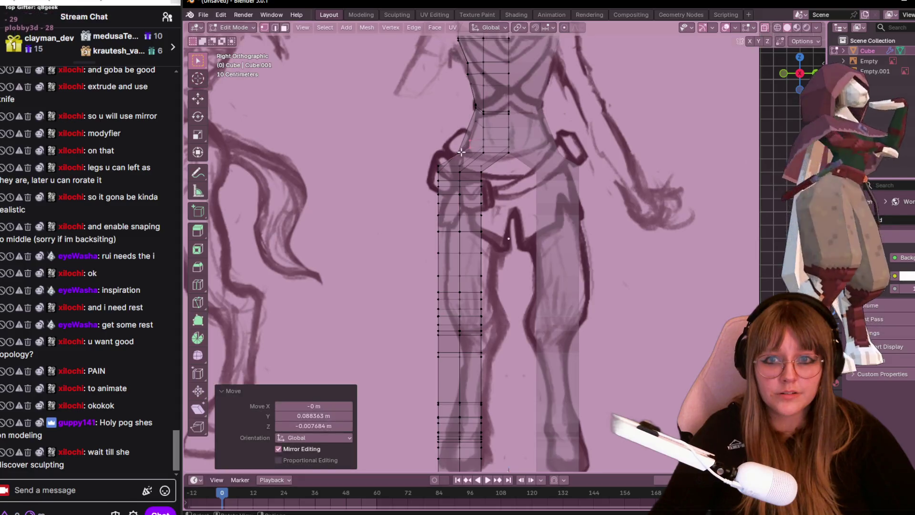
key("g")
left_click(464, 150)
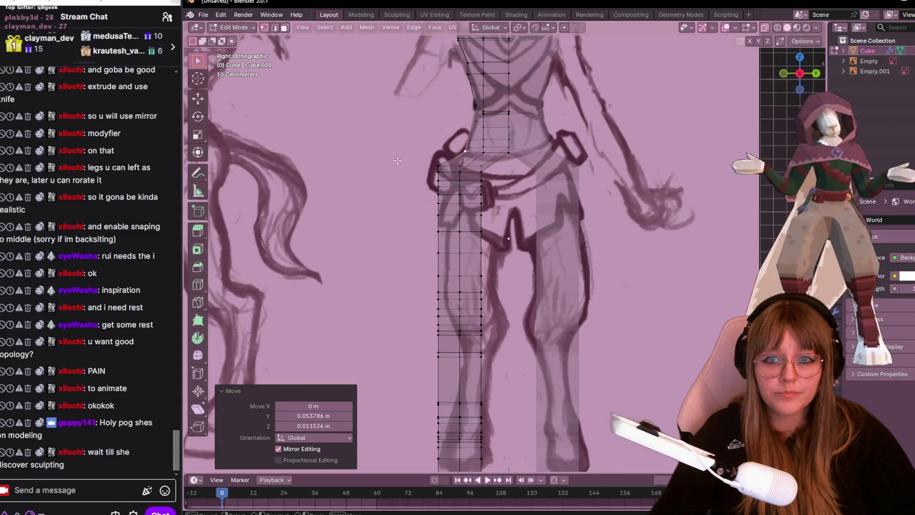
key("g")
left_click(472, 174)
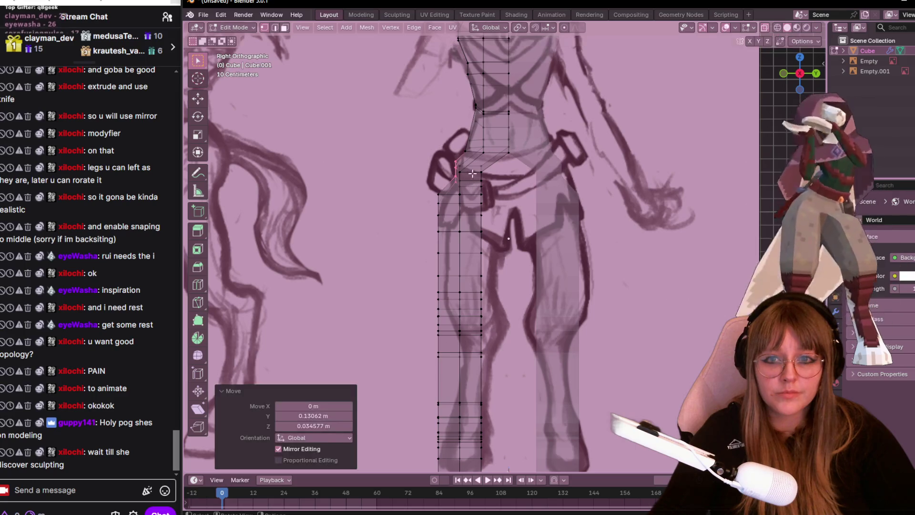
key("g")
left_click(473, 183)
key("g")
left_click(467, 155)
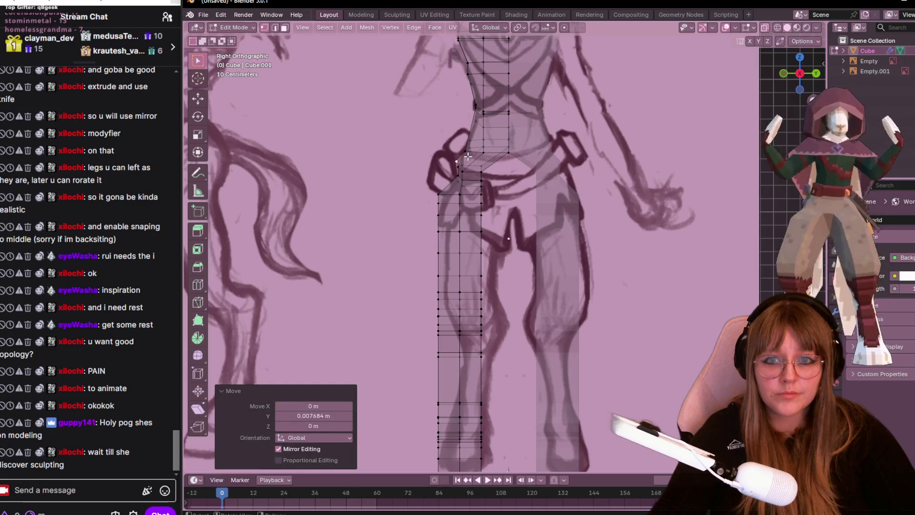
- Reposition the crotch and inner-thigh vertices along the sketched pelvis and leg
key("g")
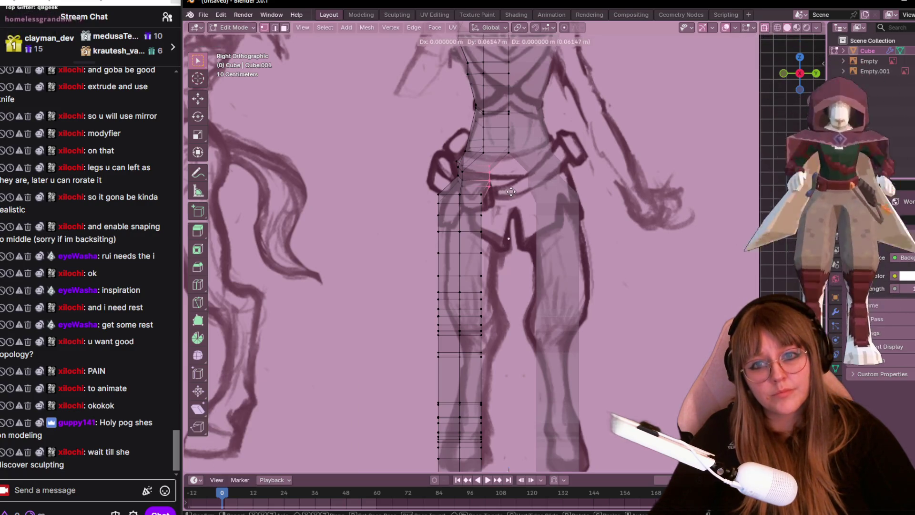
left_click(535, 187)
key("g")
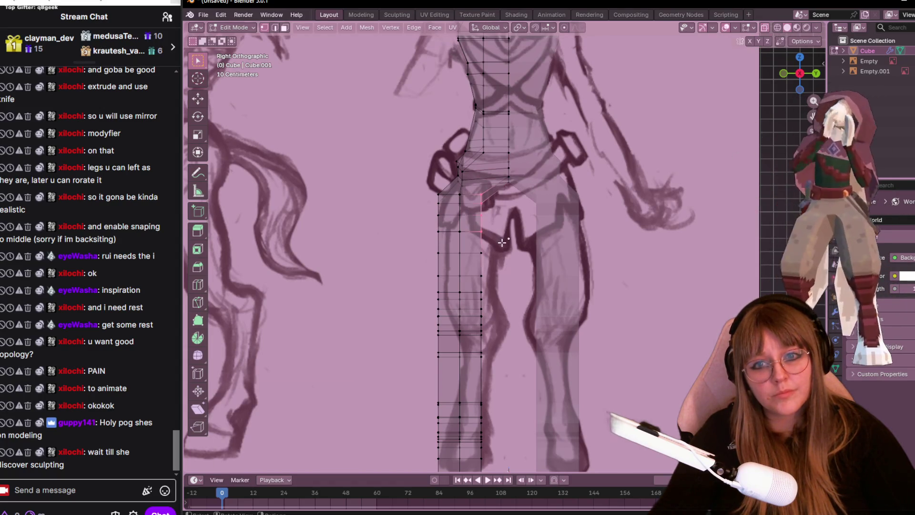
left_click(525, 254)
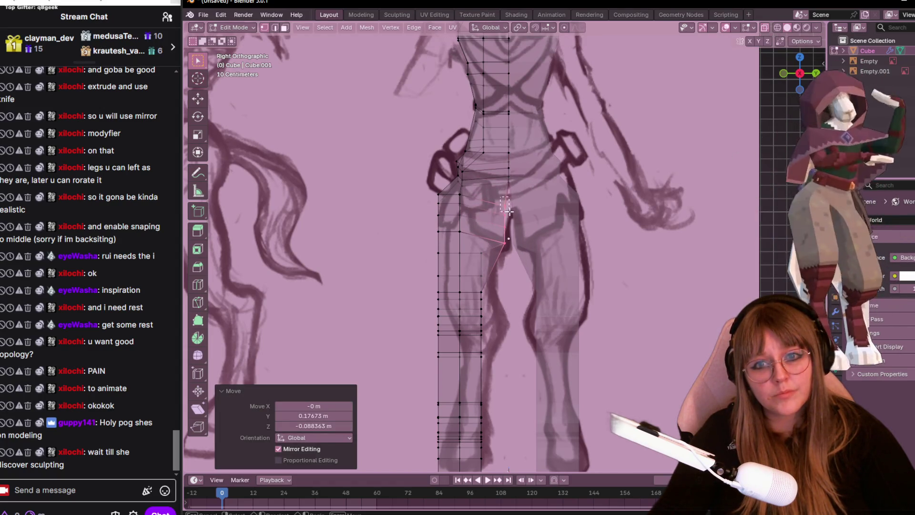
key("g")
left_click(517, 217)
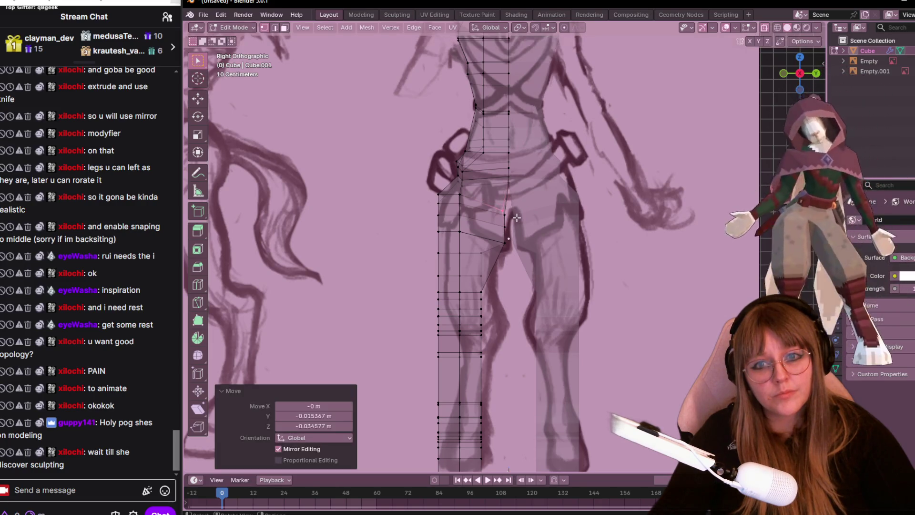
key("g")
left_click(504, 228)
- Place the remaining inner-leg vertices along the thigh line
key("g")
left_click(506, 242)
key("g")
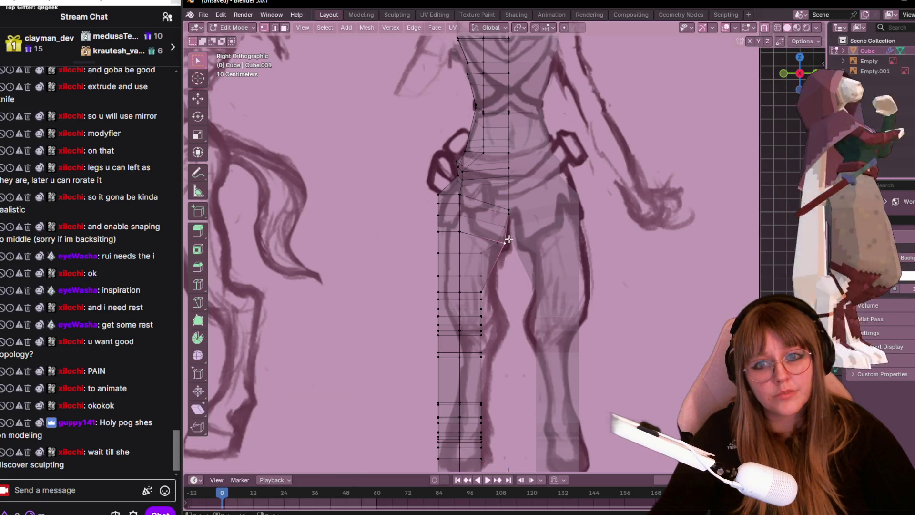
left_click(500, 240)
scroll(500, 240, "down", 1)
key("g")
left_click(497, 208)
key("g")
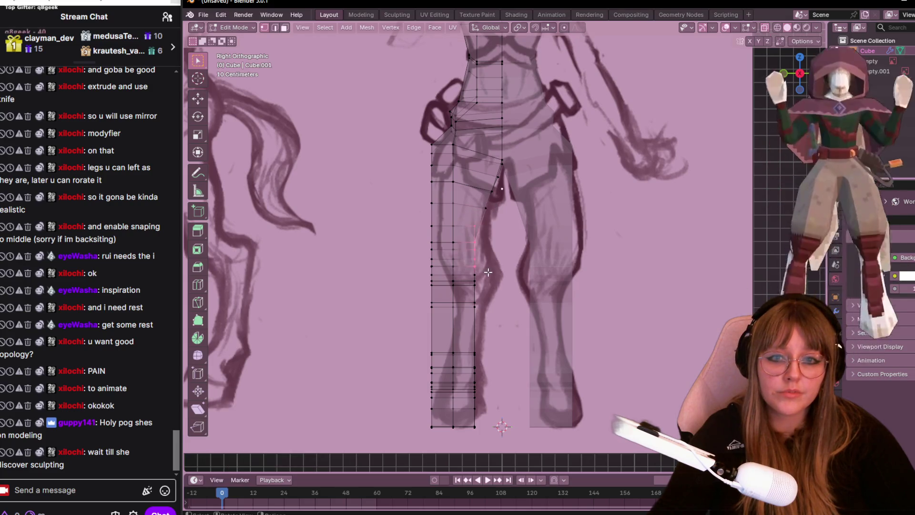
left_click(506, 260)
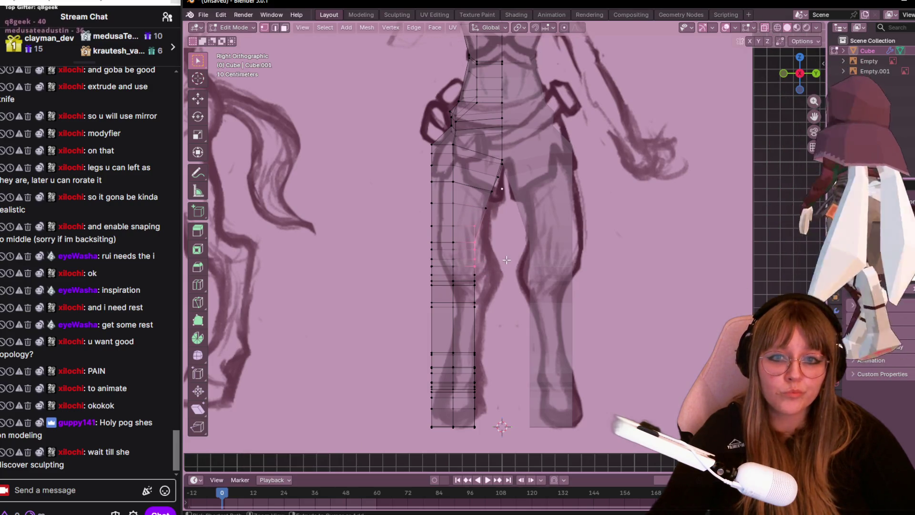
scroll(506, 191, "down", 3)
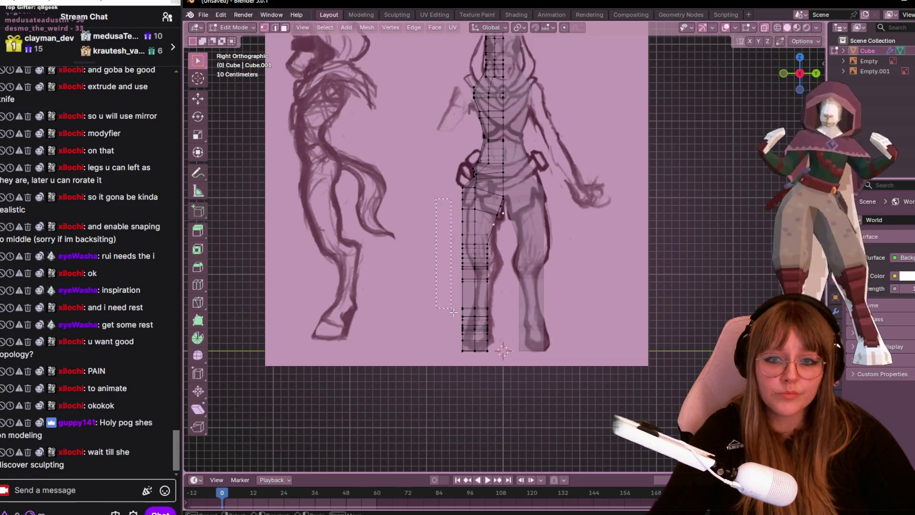
- Move the whole leg into position, nudge a hip vertex and show the mesh solid again
left_click_drag(452, 310, 495, 358)
key("g")
left_click(500, 389)
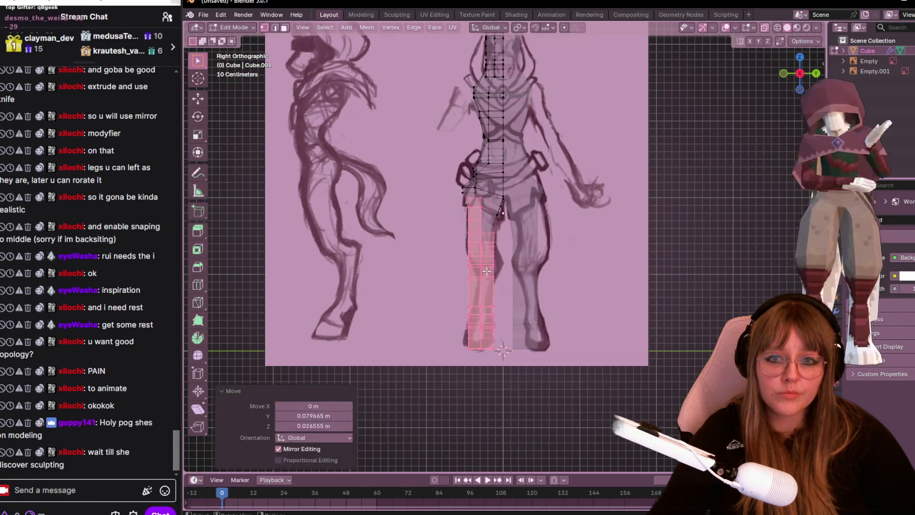
left_click_drag(453, 199, 460, 174)
key("g")
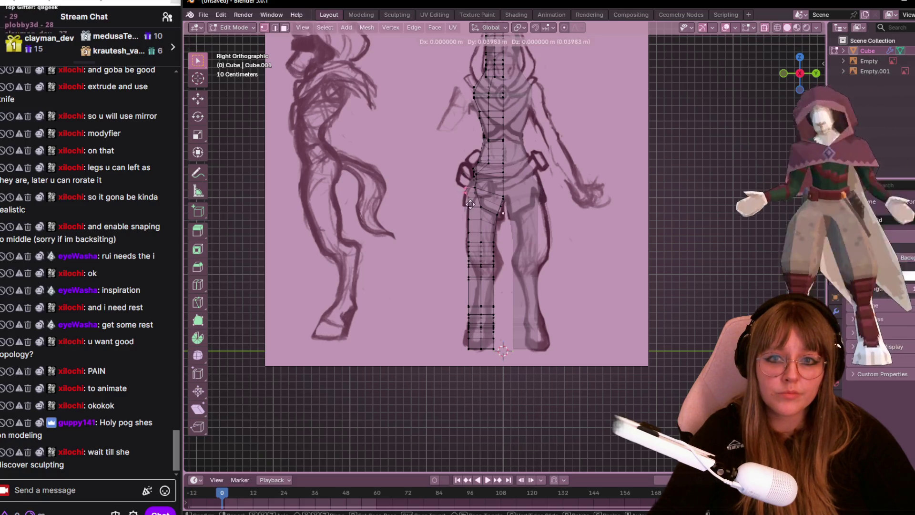
left_click(475, 204)
mouse_move(528, 144)
middle_mouse_down("shift")
mouse_move(542, 146)
mouse_move(530, 118)
mouse_move(524, 152)
mouse_move(606, 193)
mouse_move(617, 209)
mouse_move(552, 149)
mouse_move(537, 152)
middle_mouse_up("shift")
key("alt+z")
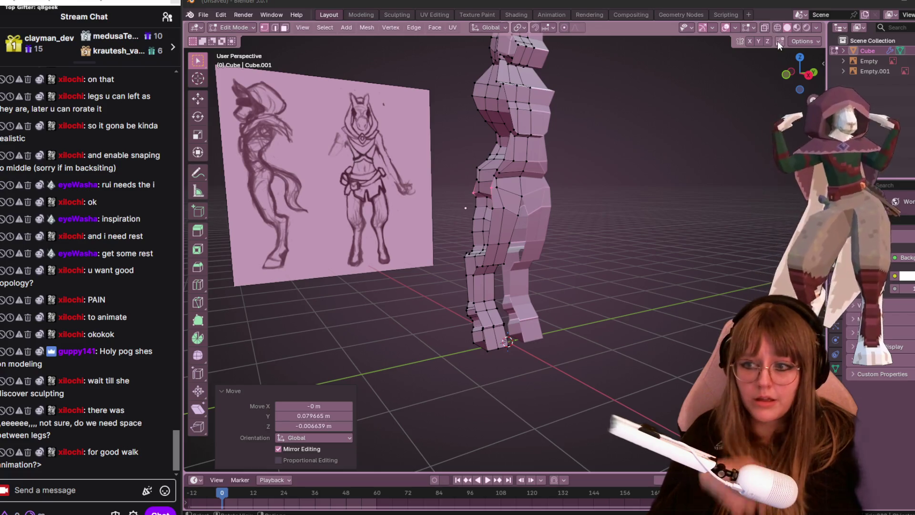
key("KP_3")
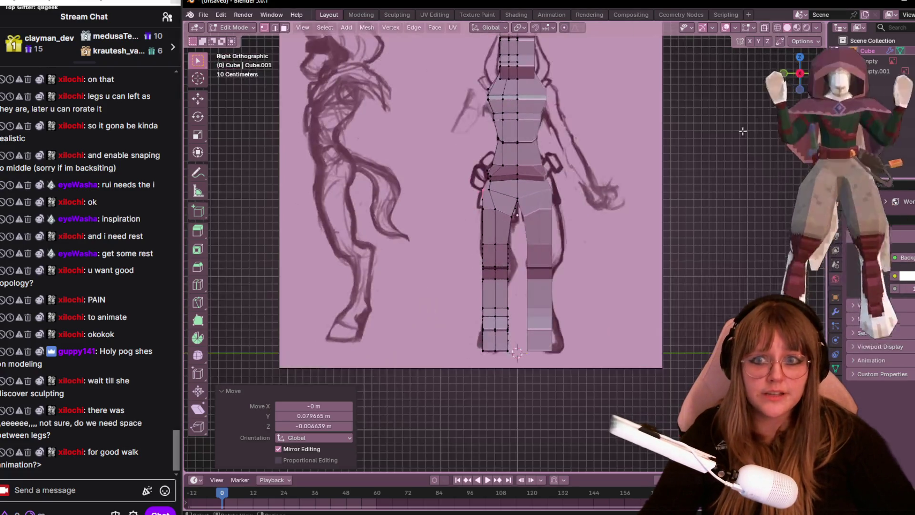
middle_click_drag(506, 224, 478, 224, "shift")
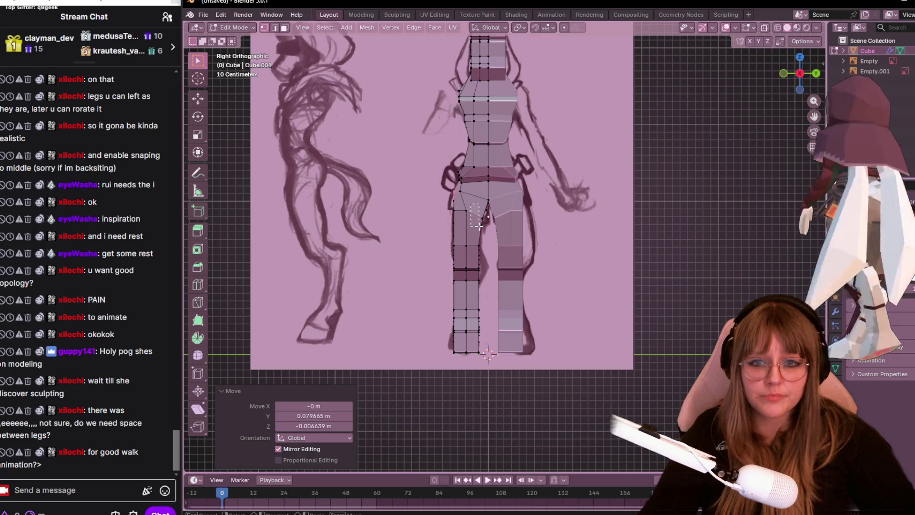
scroll(478, 222, "up", 3)
- Reposition the crotch and lower inner-leg vertices to widen the gap between the legs
key("g")
left_click(480, 186)
key("g")
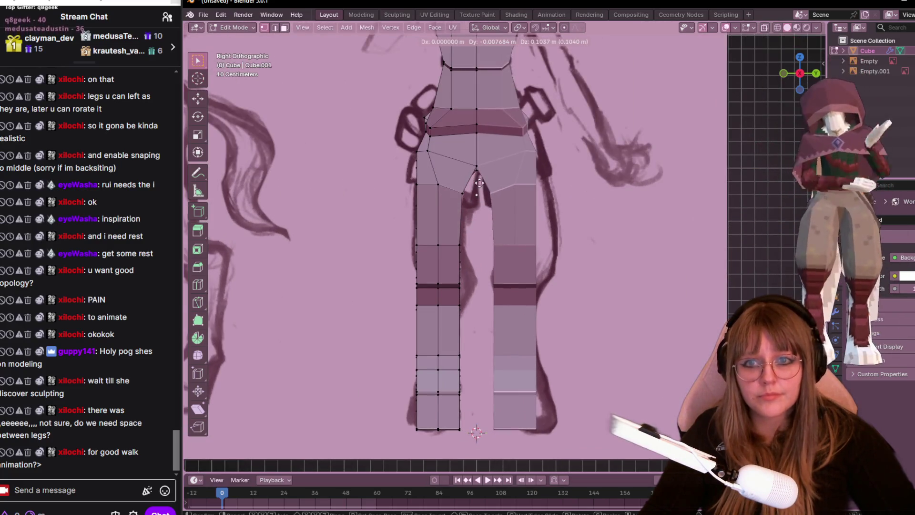
left_click(480, 187)
left_click(461, 247)
key("g")
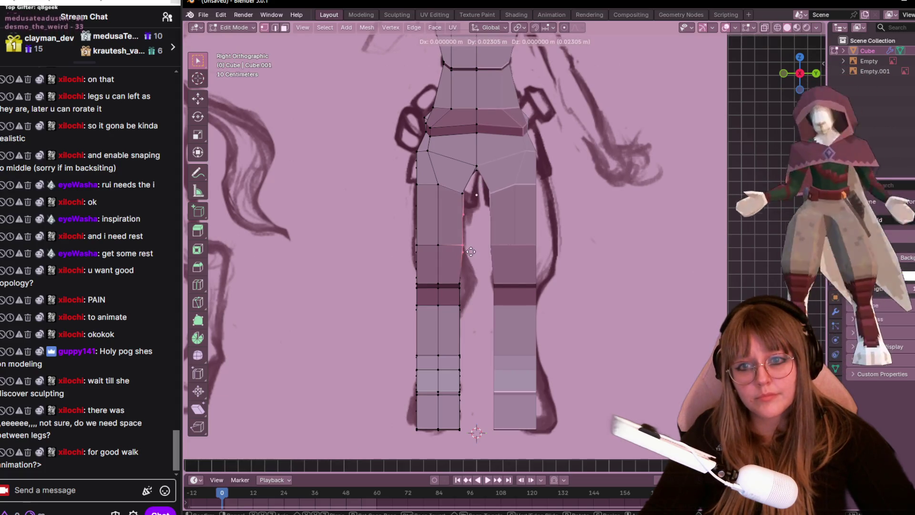
left_click(472, 251)
- Push the outer-thigh and upper-thigh vertices outward for a wider thigh
left_click(418, 246)
key("g")
left_click(418, 192)
left_click_drag(426, 198, 427, 199)
key("g")
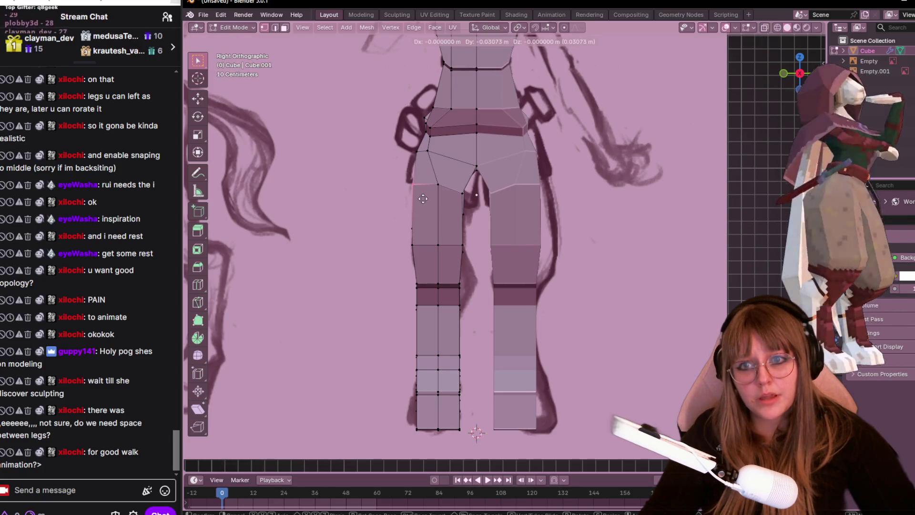
left_click(412, 191)
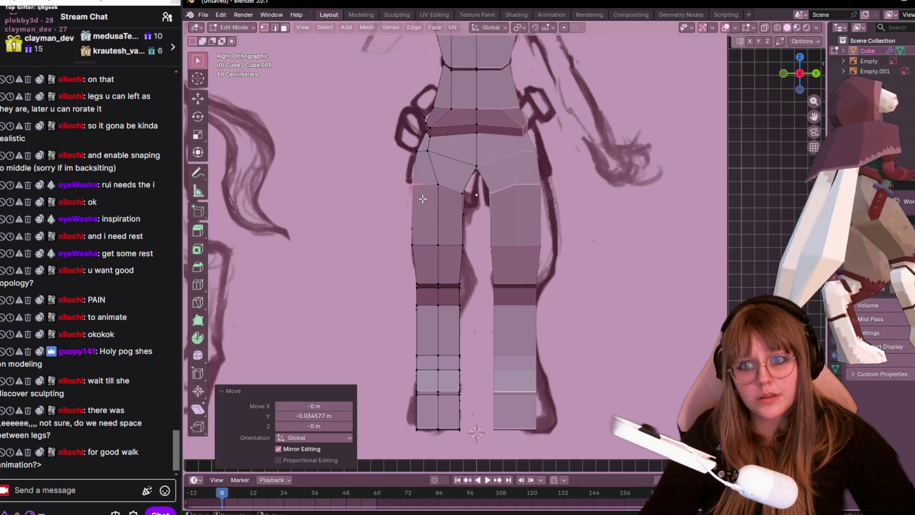
- Raise the hip band vertices and check the result from a 3D angle
left_click(423, 114)
key("g")
left_click(425, 120)
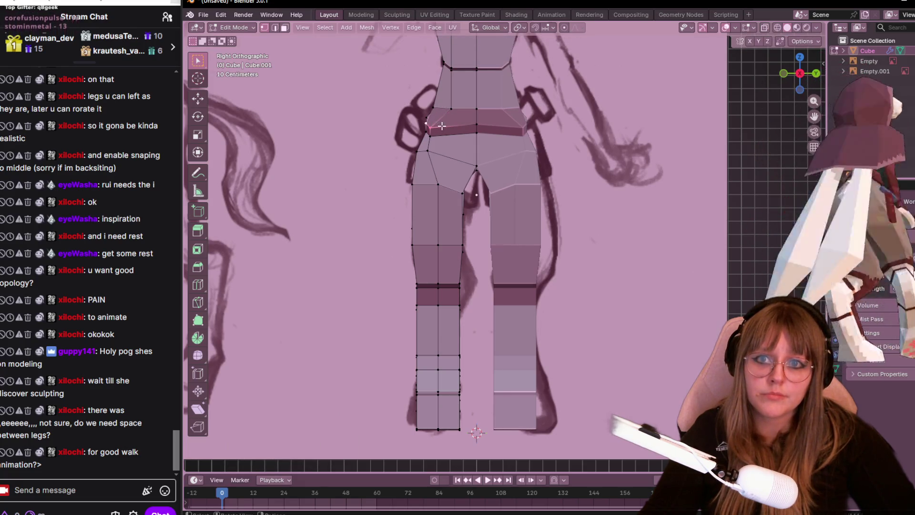
key("g")
left_click(432, 127)
middle_click_drag(432, 126, 467, 184, "shift")
left_click(461, 182)
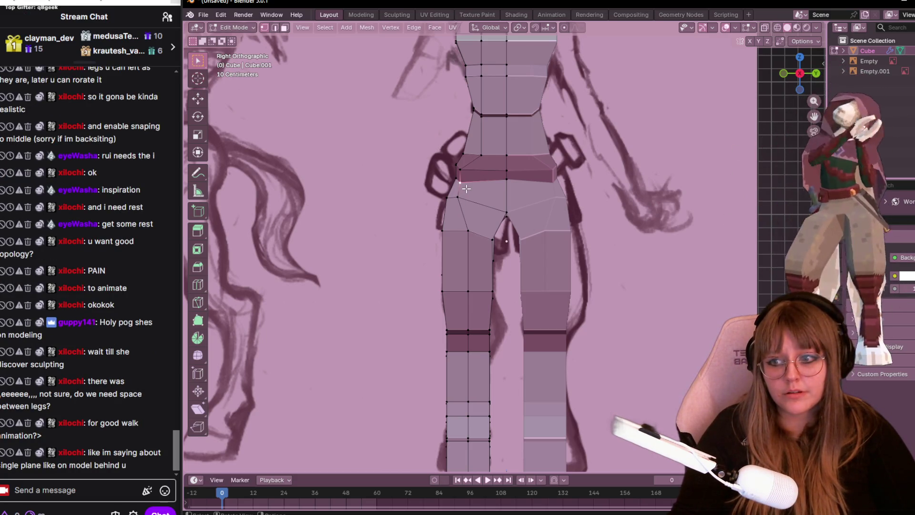
scroll(466, 188, "down", 1)
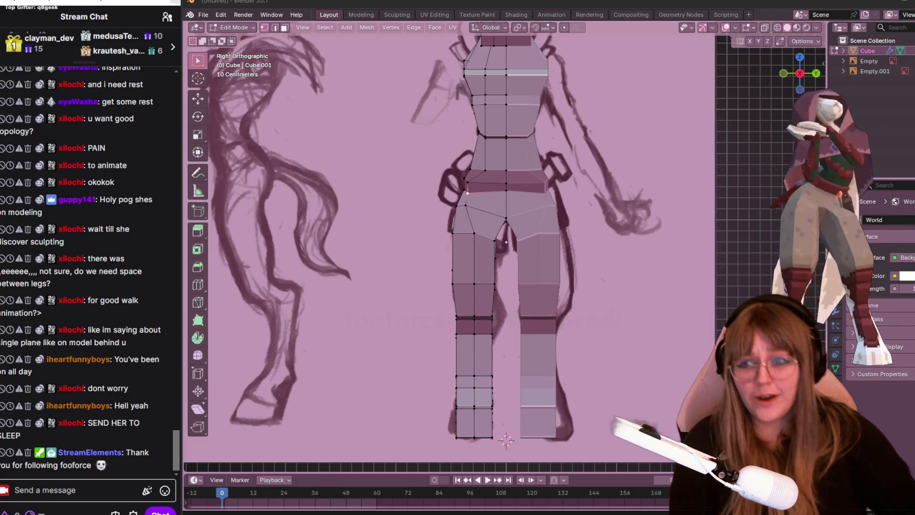
scroll(506, 439, "down", 3)
mouse_move(506, 439)
middle_mouse_down()
mouse_move(531, 183)
mouse_move(680, 187)
mouse_move(548, 171)
mouse_move(593, 114)
middle_mouse_up()
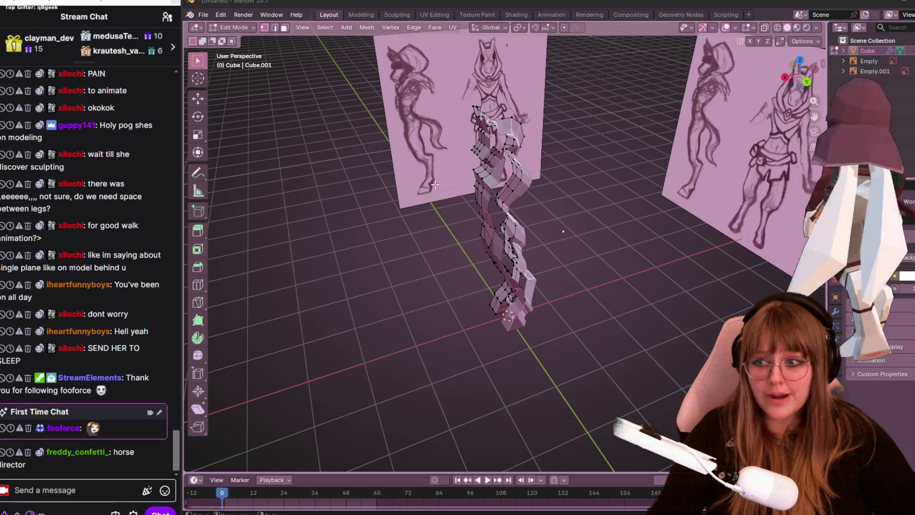
scroll(631, 195, "up", 2)
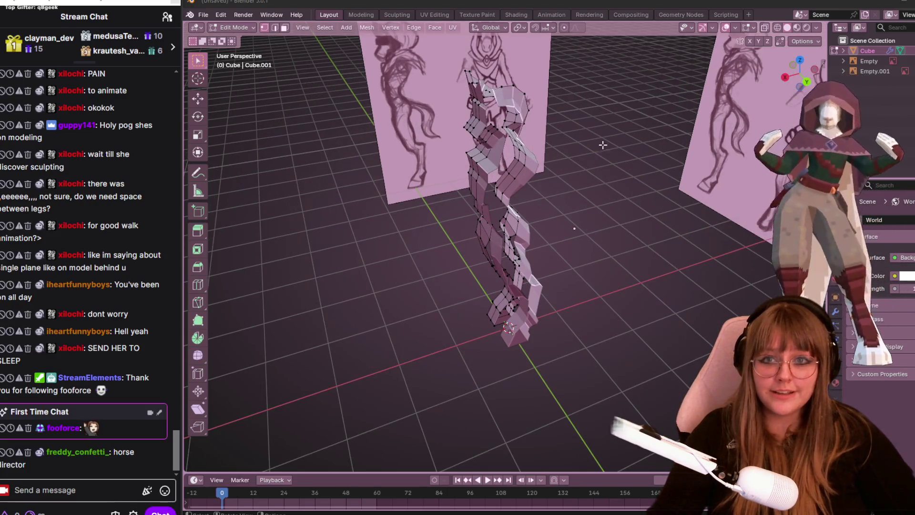
- Orbit from front view to higher angled views to inspect the hips and legs
key("KP_1")
mouse_move(526, 102)
middle_mouse_down()
mouse_move(554, 120)
mouse_move(472, 183)
middle_mouse_up()
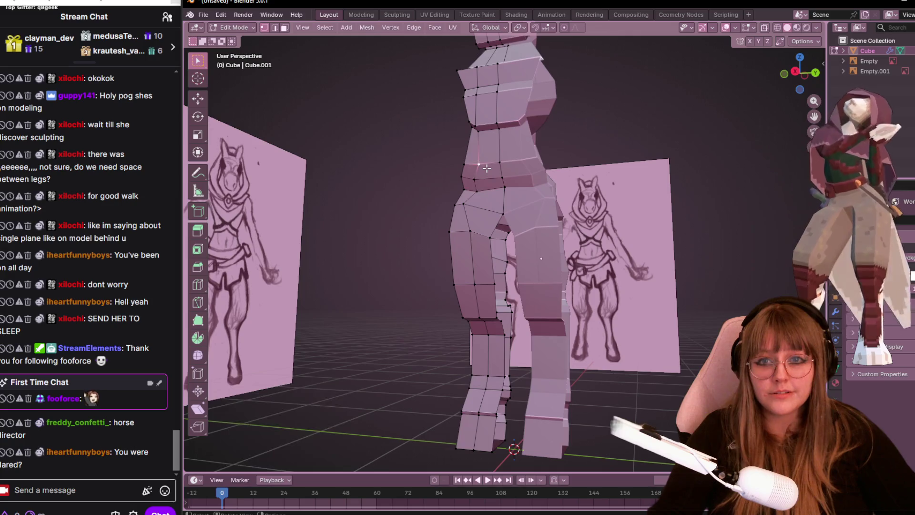
middle_click_drag(486, 167, 606, 223)
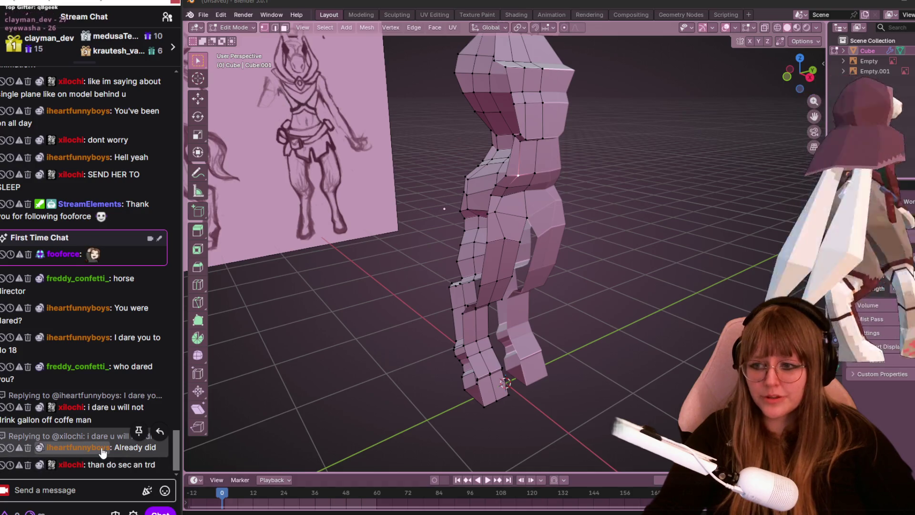
- Send a /shoutout chat command for the subscribed viewer's channel
left_click(103, 448)
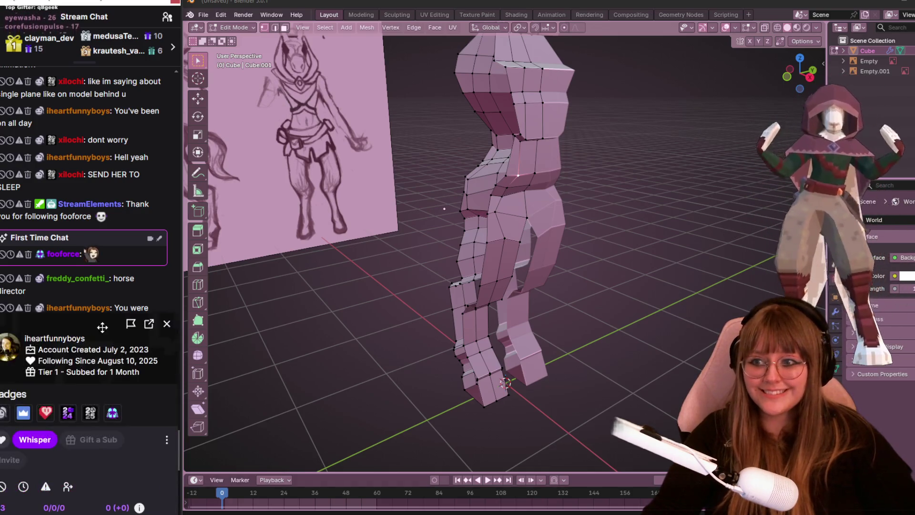
left_click_drag(86, 339, 49, 343)
left_click(40, 344)
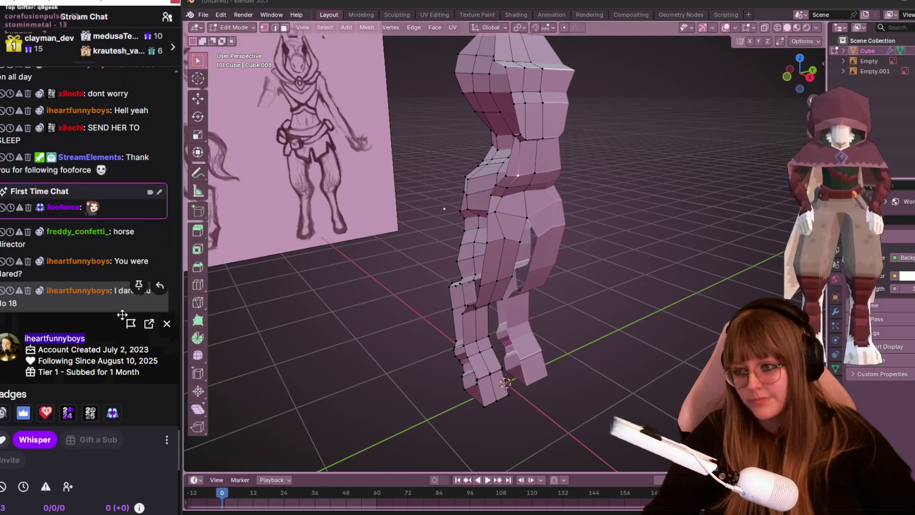
key("Escape")
left_click(65, 491)
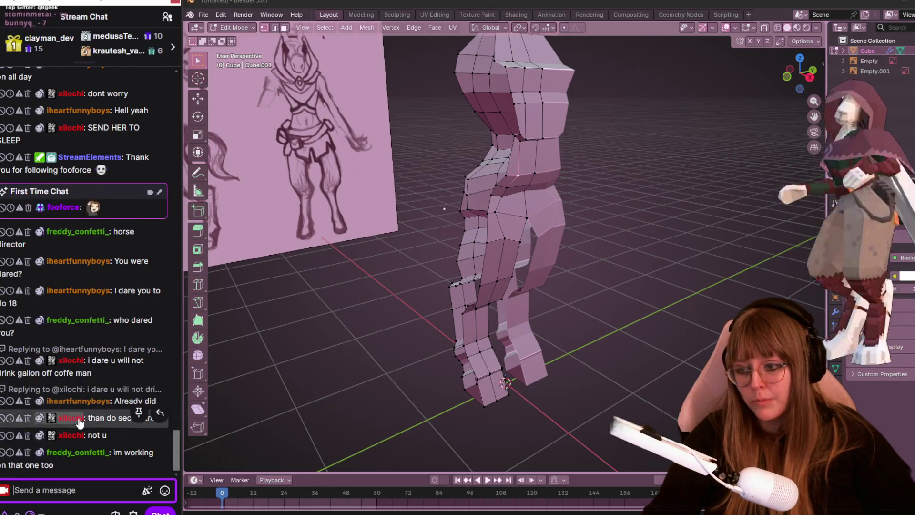
type("/shoutout")
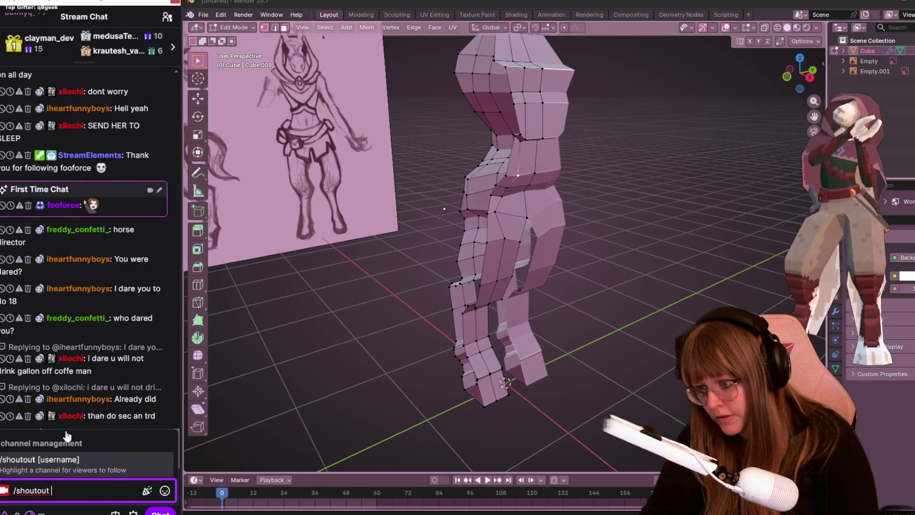
type(" @iheartfunnyboys")
key("Return")
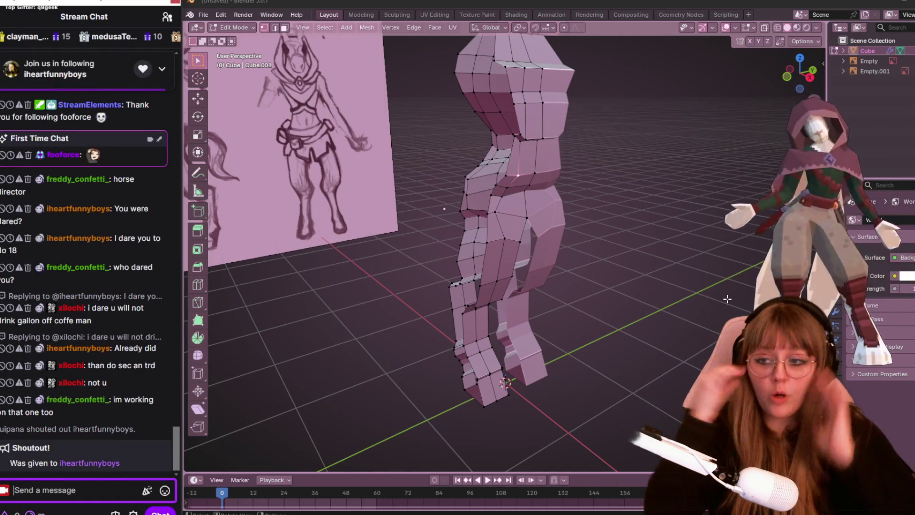
mouse_move(740, 264)
middle_mouse_down()
mouse_move(552, 207)
mouse_move(475, 164)
middle_mouse_up()
scroll(613, 224, "up", 3)
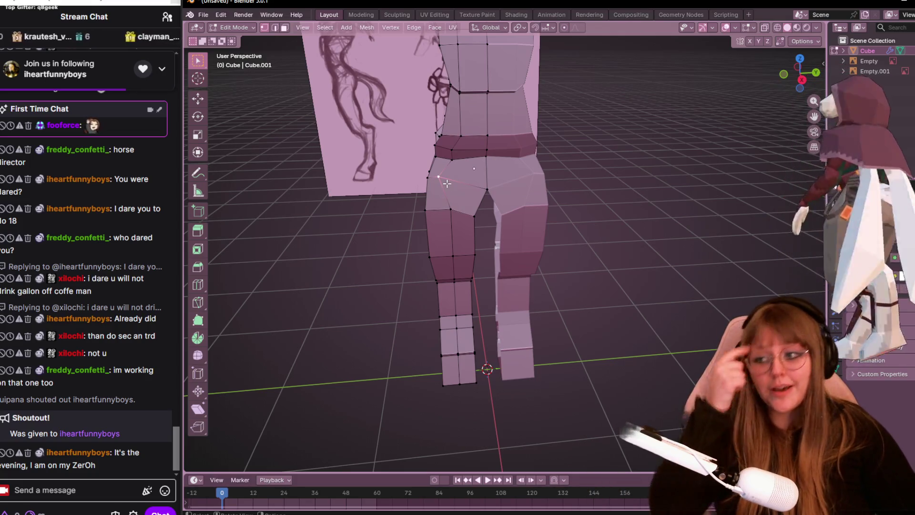
scroll(443, 181, "up", 2)
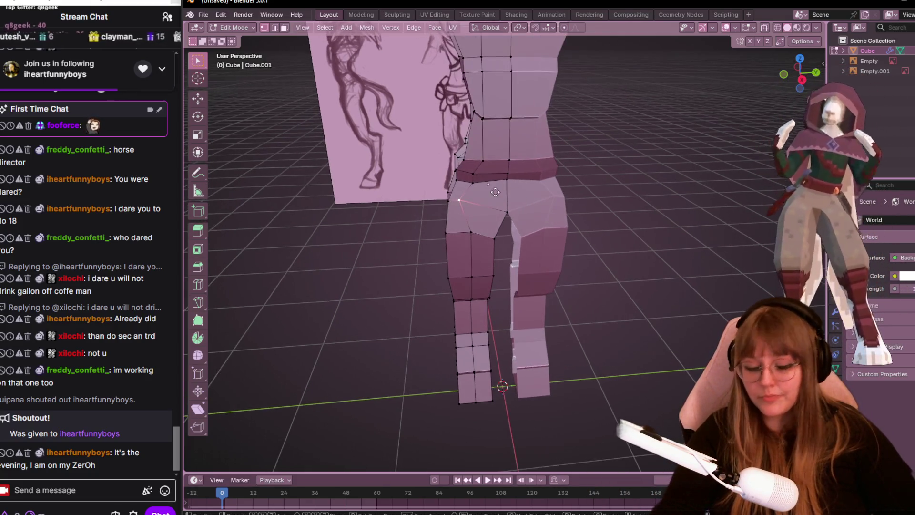
- Vertex-slide a hip vertex along its edge and nudge it into place
key("shift+v")
left_click(511, 191)
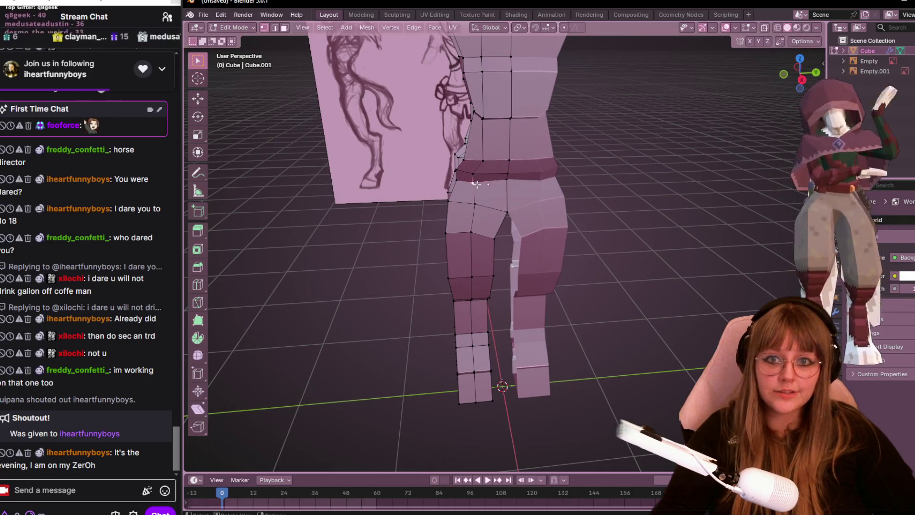
key("g")
mouse_move(599, 202)
middle_mouse_down()
mouse_move(573, 190)
mouse_move(674, 220)
mouse_move(622, 159)
mouse_move(478, 127)
mouse_move(349, 130)
middle_mouse_up()
left_click(579, 190)
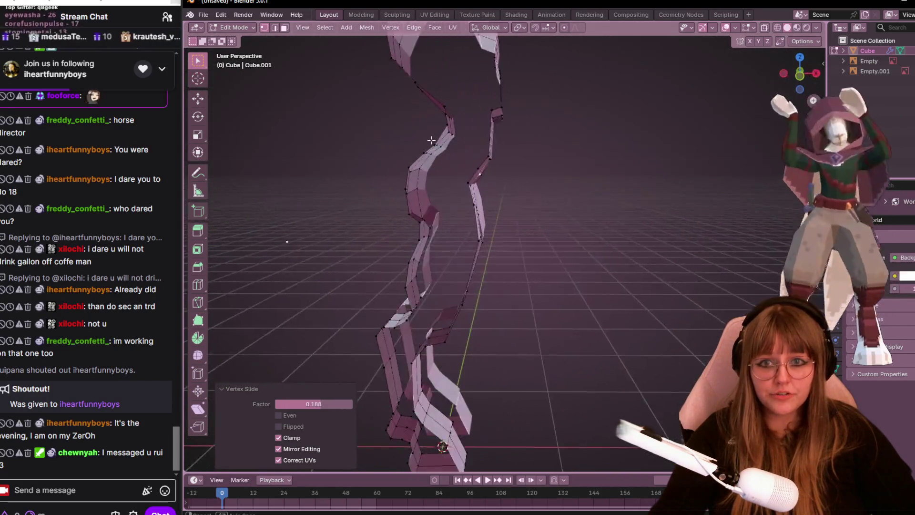
- Check the legs from side and perspective views and select the neighbouring hip vertex
key("KP_3")
scroll(393, 215, "up", 3)
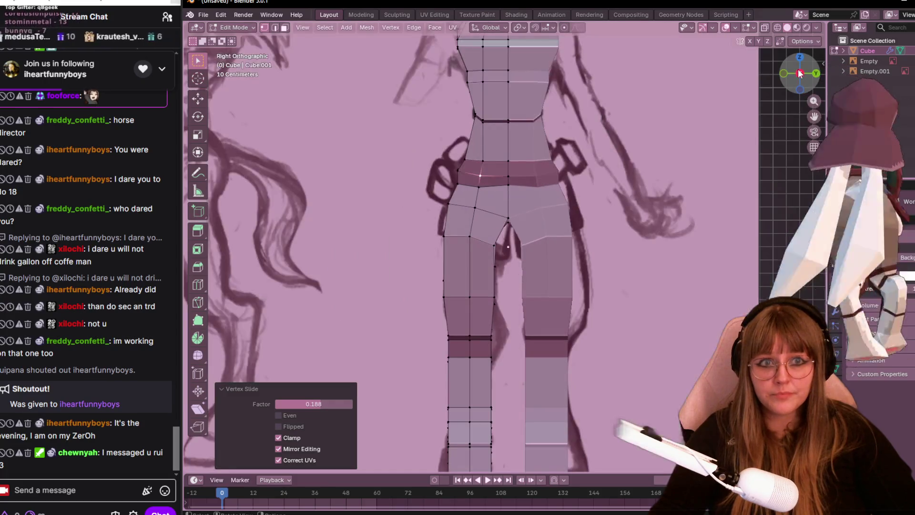
middle_click_drag(392, 215, 583, 244)
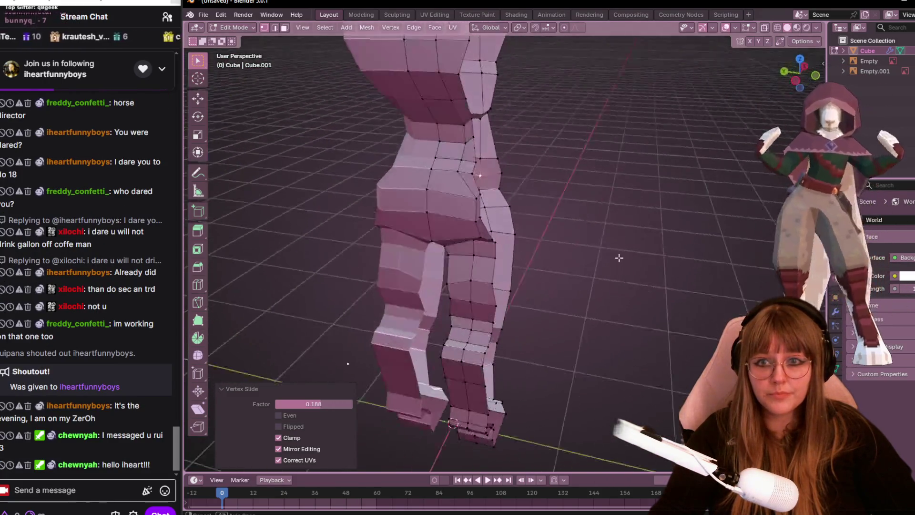
left_click(481, 192)
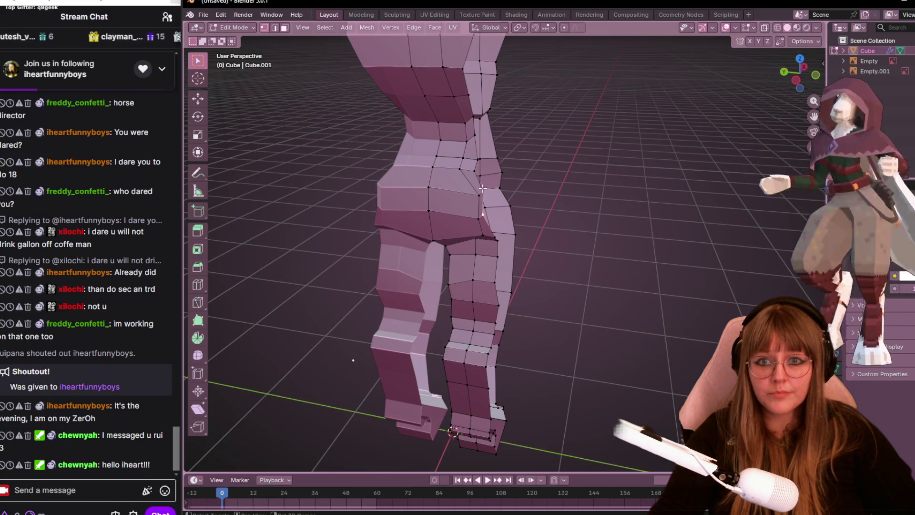
middle_click_drag(507, 197, 749, 131)
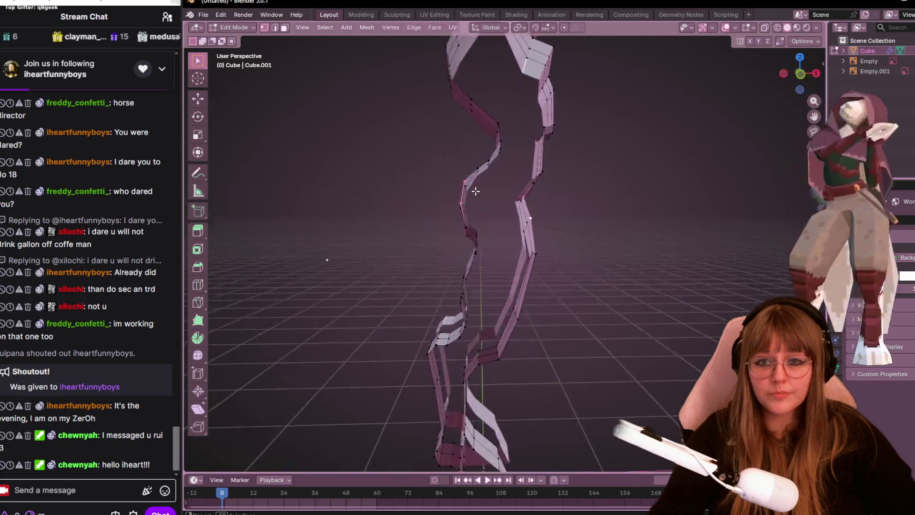
left_click(802, 81)
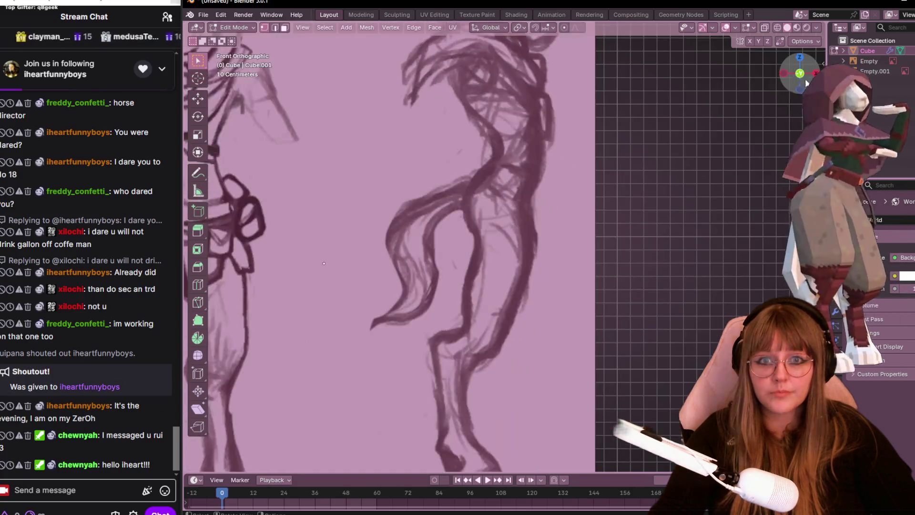
- Scale the selected hip vertices to about 0.39 and move them up against the reference
key("s")
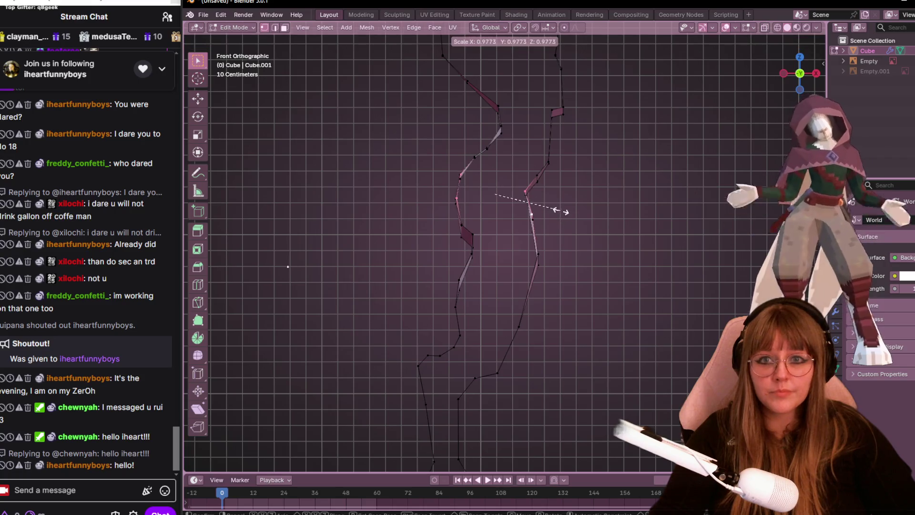
left_click(514, 203)
key("g")
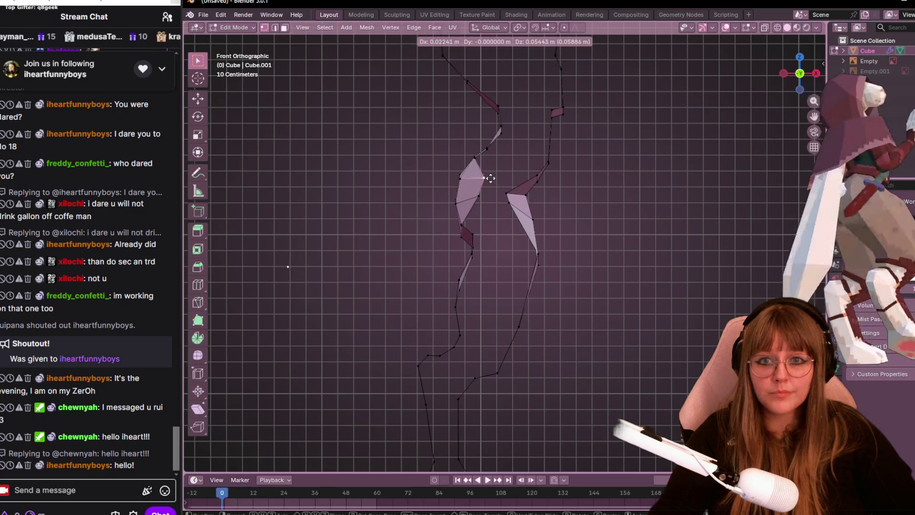
left_click(490, 179)
key("g")
left_click(490, 148)
key("g")
left_click(495, 151)
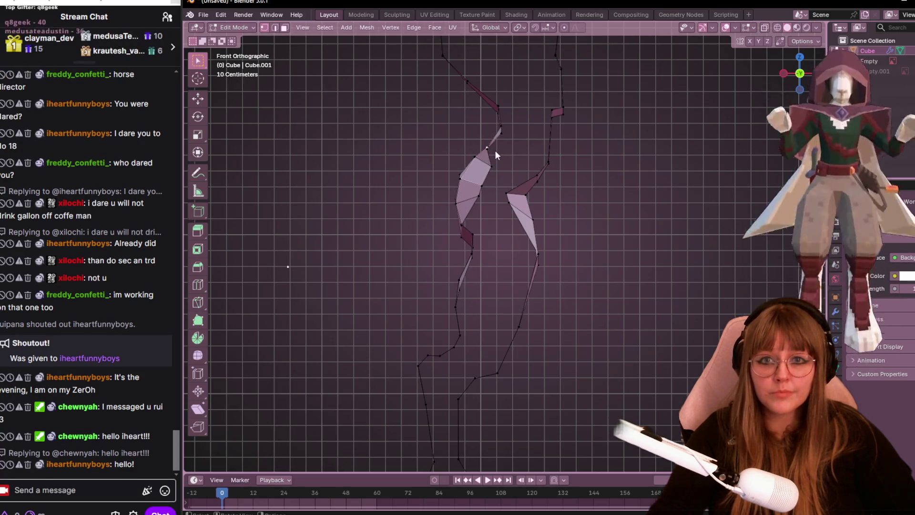
- Move the hip vertices again from a perspective view to tighten the outline
mouse_move(492, 150)
middle_mouse_down()
mouse_move(541, 174)
mouse_move(546, 204)
mouse_move(546, 155)
mouse_move(565, 143)
mouse_move(561, 199)
middle_mouse_up()
key("g")
left_click(555, 185)
key("g")
left_click(580, 196)
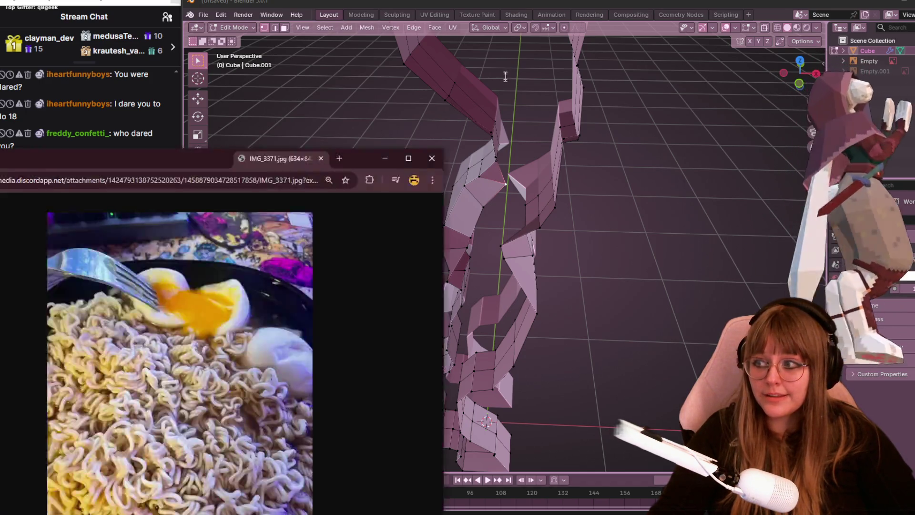
- Close the noodle photo window and the horse tack image search in Chrome
left_click_drag(236, 179, 501, 33)
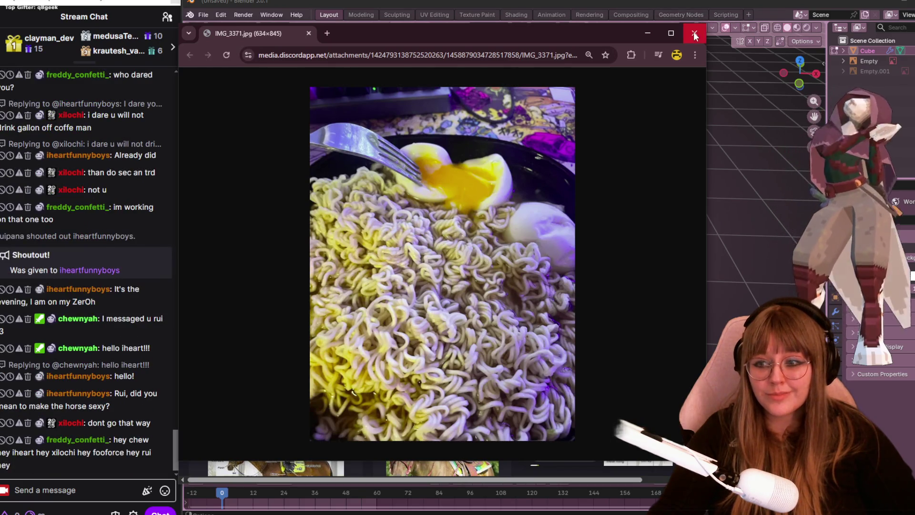
left_click(694, 31)
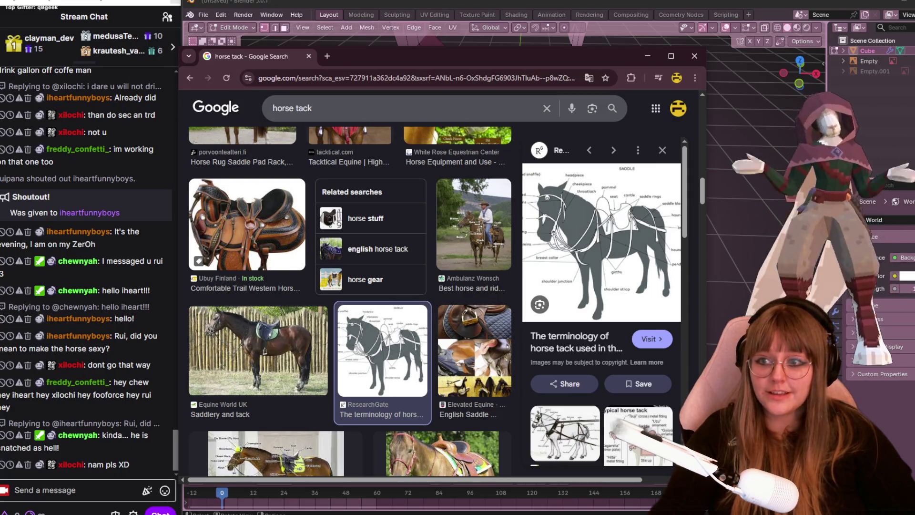
left_click(647, 56)
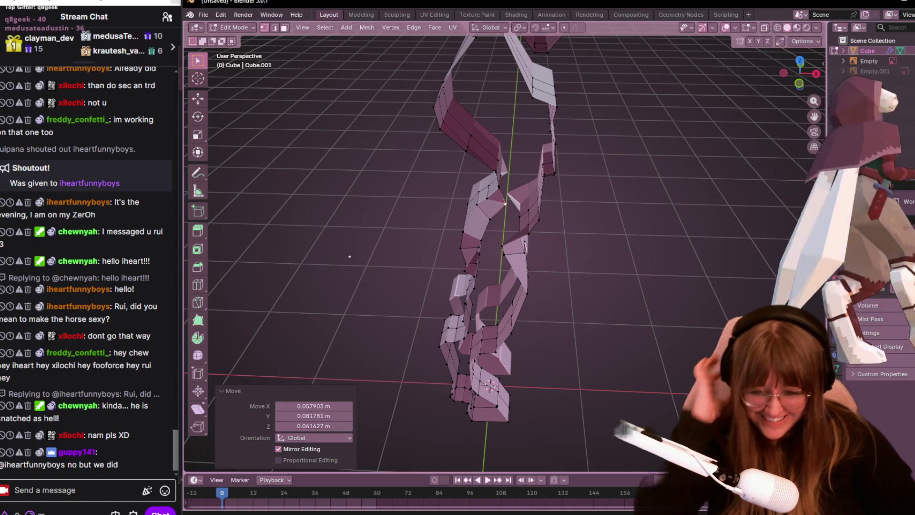
key("alt+Tab")
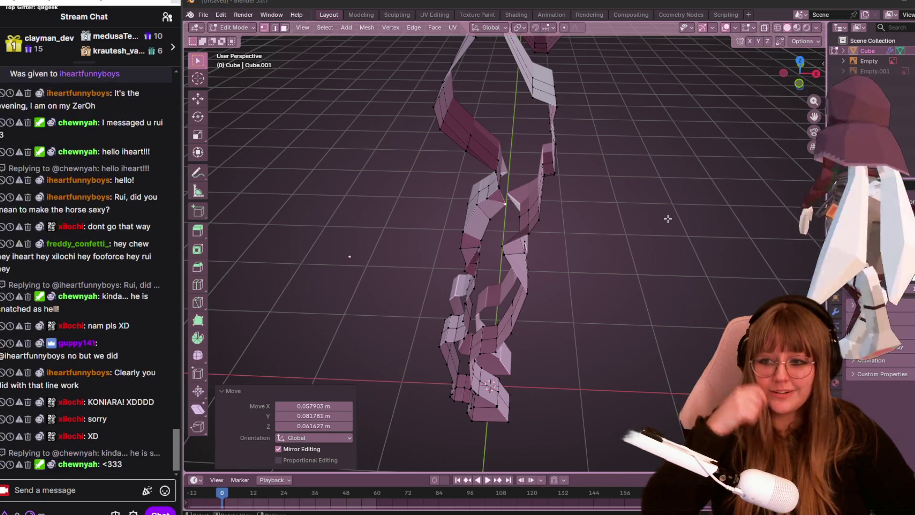
middle_click_drag(611, 176, 499, 150)
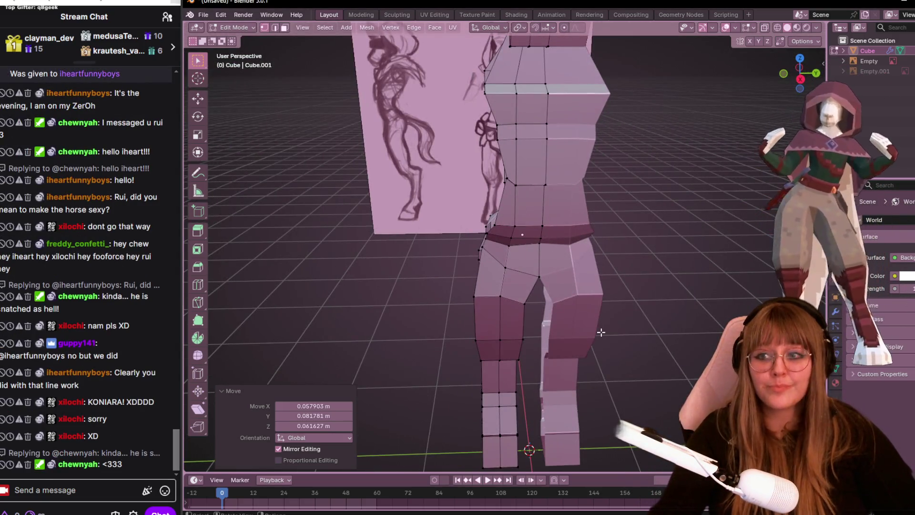
mouse_move(562, 211)
middle_mouse_down()
mouse_move(415, 231)
mouse_move(565, 237)
mouse_move(559, 252)
mouse_move(556, 237)
mouse_move(755, 122)
middle_mouse_up()
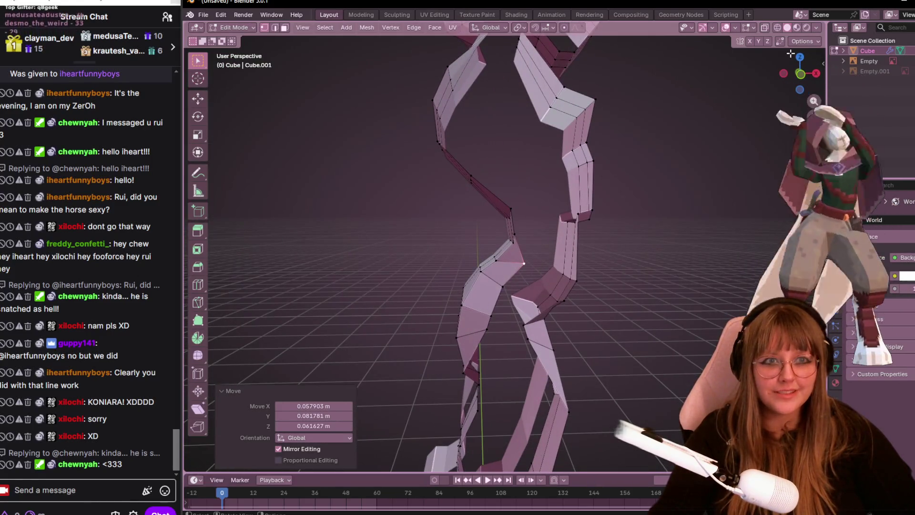
left_click(805, 77)
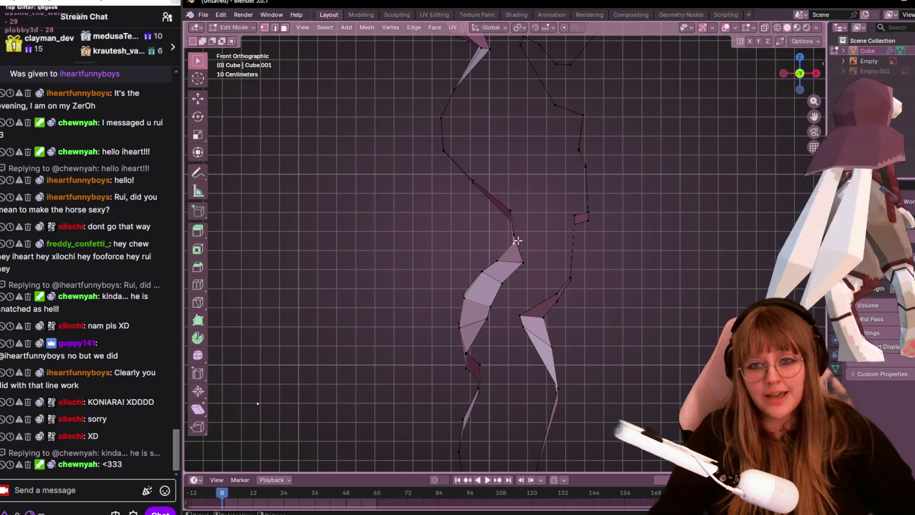
- Drag a hip vertex outward and a right-edge vertex up and inward on the side profile
mouse_move(518, 241)
left_mouse_down()
mouse_move(533, 238)
mouse_move(501, 174)
left_mouse_up()
mouse_move(574, 276)
left_mouse_down()
mouse_move(563, 269)
mouse_move(541, 289)
left_mouse_up()
left_click(560, 273)
mouse_move(626, 253)
middle_mouse_down()
mouse_move(635, 220)
mouse_move(353, 206)
mouse_move(242, 174)
mouse_move(666, 168)
mouse_move(390, 173)
mouse_move(356, 194)
mouse_move(537, 287)
mouse_move(513, 267)
middle_mouse_up()
scroll(430, 229, "up", 5)
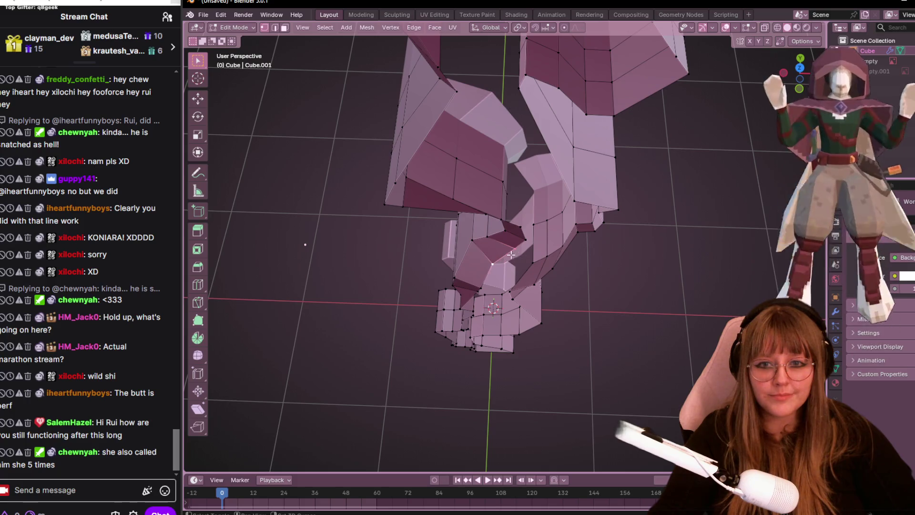
- Move lower-body vertices and select crotch and inner-thigh vertices from side angles
mouse_move(600, 248)
middle_mouse_down()
mouse_move(603, 262)
mouse_move(578, 198)
mouse_move(488, 316)
middle_mouse_up()
key("g")
left_click(594, 274)
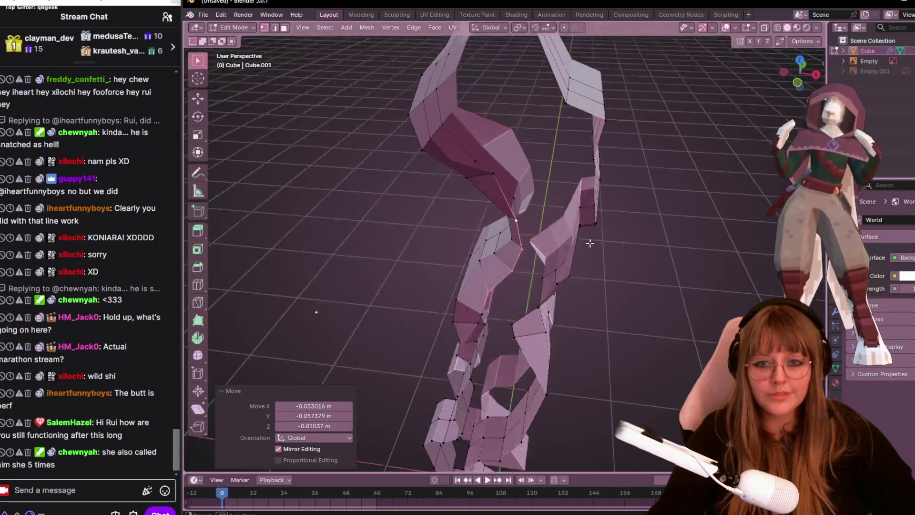
left_click(487, 315)
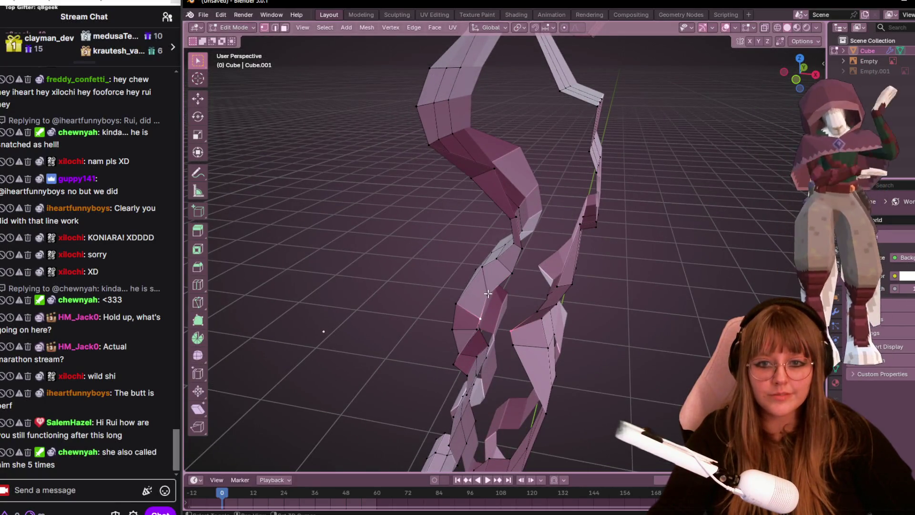
mouse_move(538, 307)
middle_mouse_down()
mouse_move(501, 286)
mouse_move(565, 304)
mouse_move(486, 318)
mouse_move(499, 316)
middle_mouse_up()
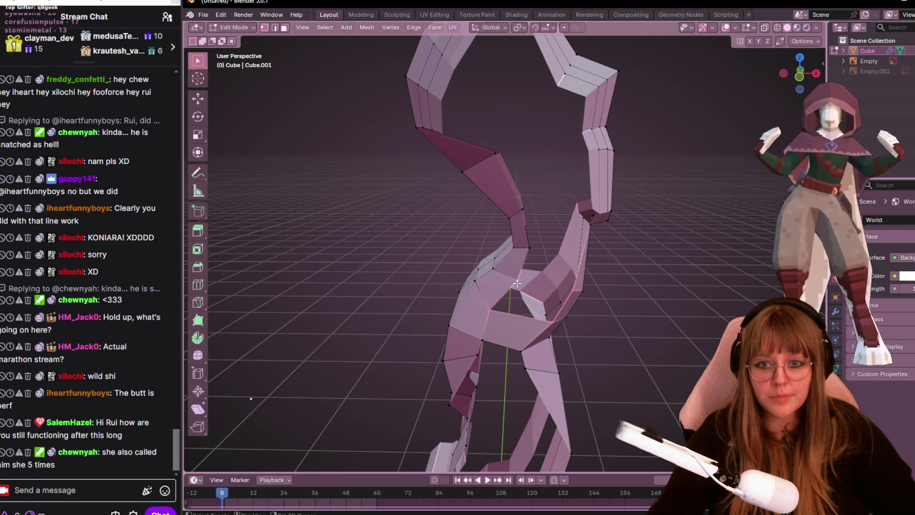
key("g")
left_click(523, 246)
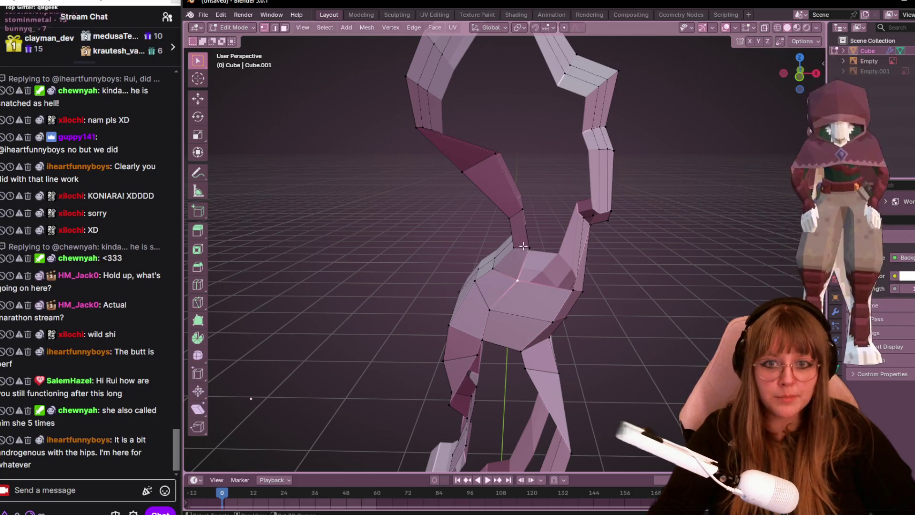
middle_click_drag(522, 246, 593, 226)
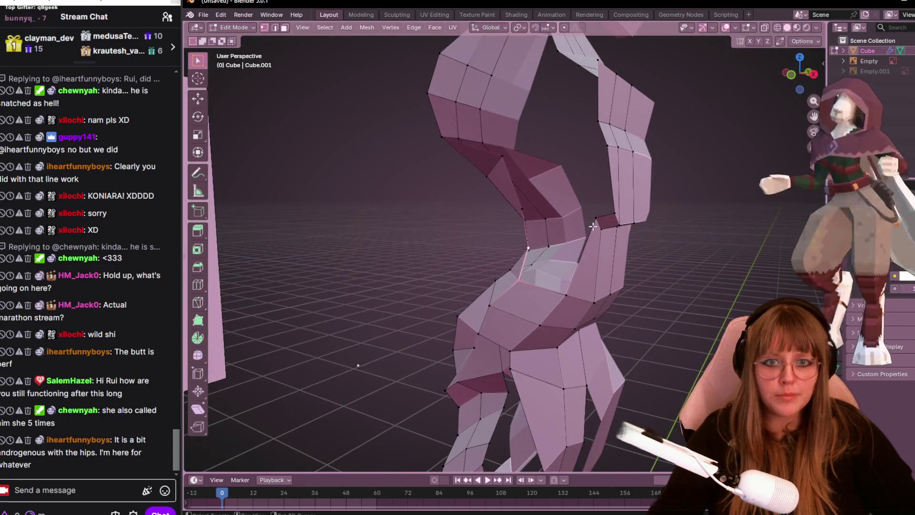
left_click(594, 220)
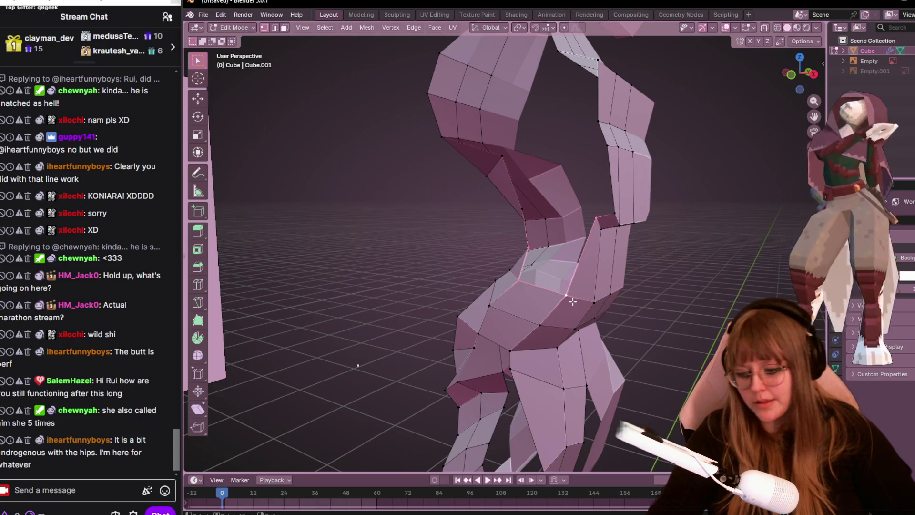
left_click_drag(797, 73, 786, 82)
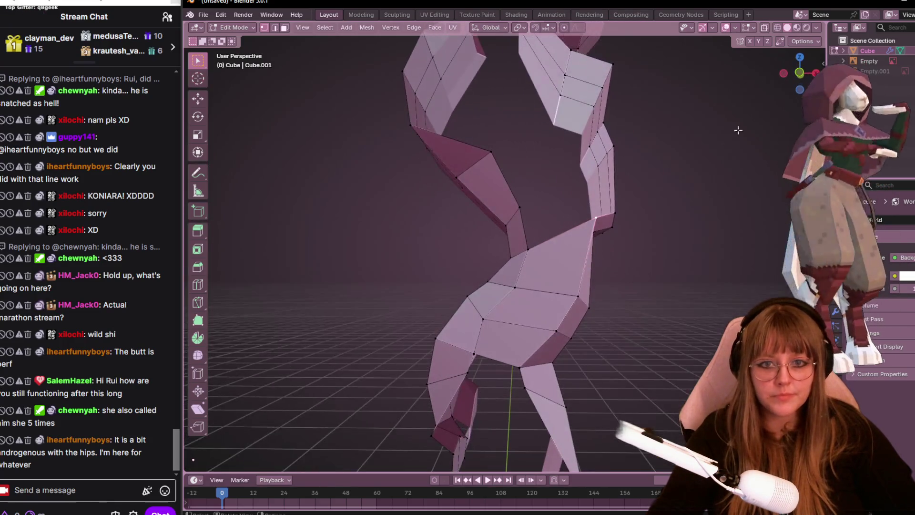
- Vertex-slide hip vertices along their edges, checking from front and back views
key("KP_1")
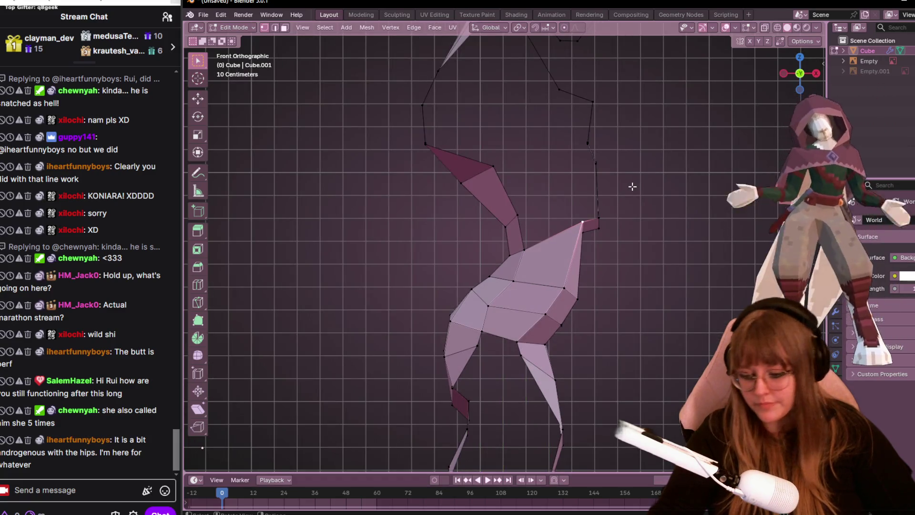
key("g")
key("g")
left_click(622, 213)
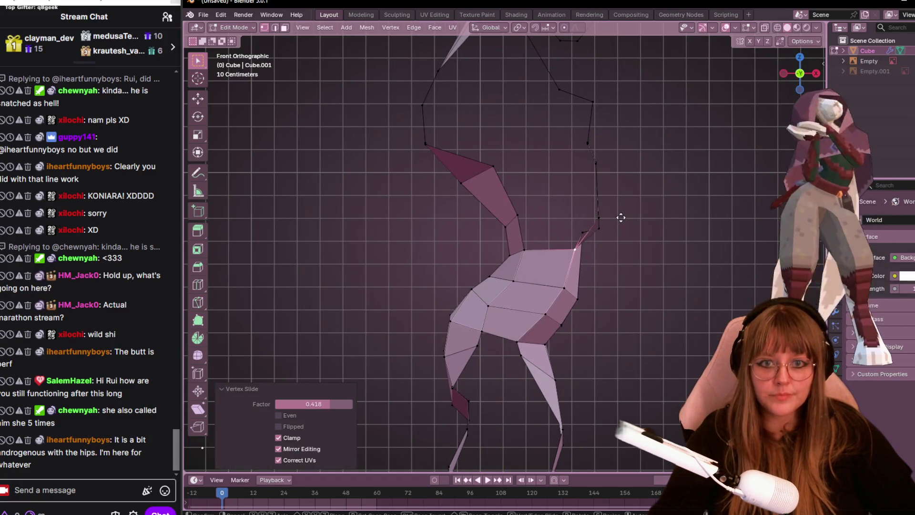
mouse_move(613, 216)
middle_mouse_down()
mouse_move(649, 261)
mouse_move(601, 245)
middle_mouse_up()
key("KP_4")
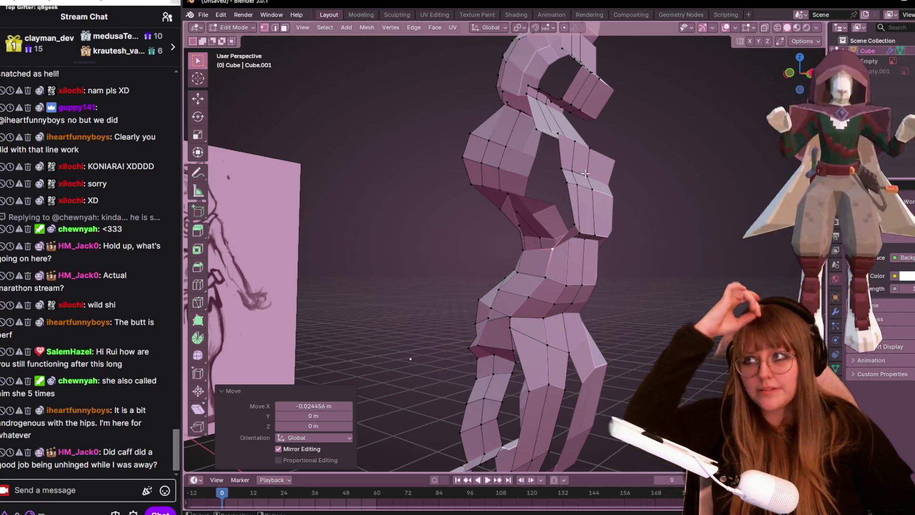
mouse_move(484, 237)
middle_mouse_down()
mouse_move(556, 311)
mouse_move(531, 328)
middle_mouse_up()
middle_click_drag(520, 341, 639, 267)
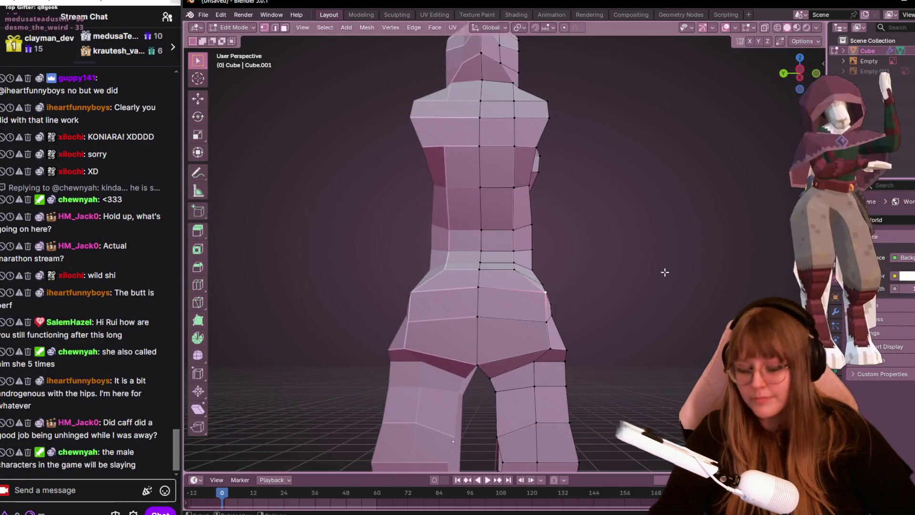
key("shift+v")
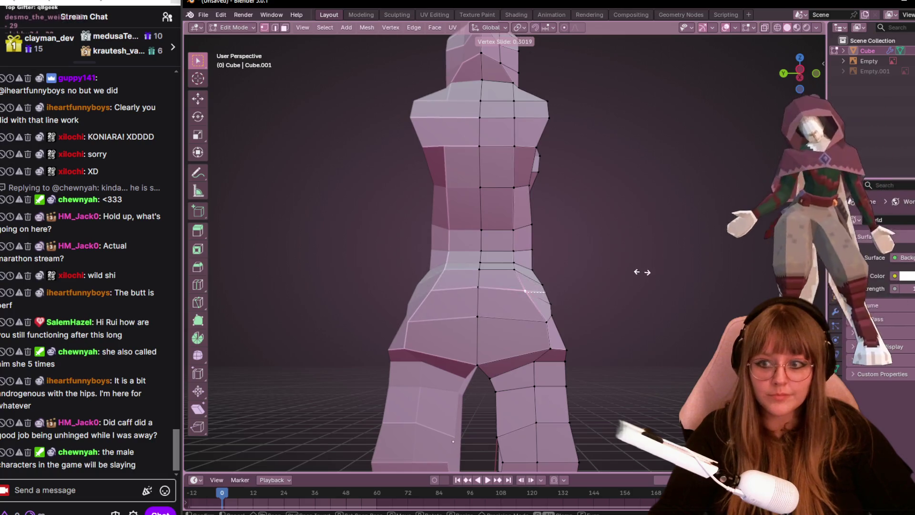
left_click(643, 272)
- Slide two more buttock vertices (about 0.15) and view the rear curve from the side
middle_click_drag(644, 272, 659, 232, "shift")
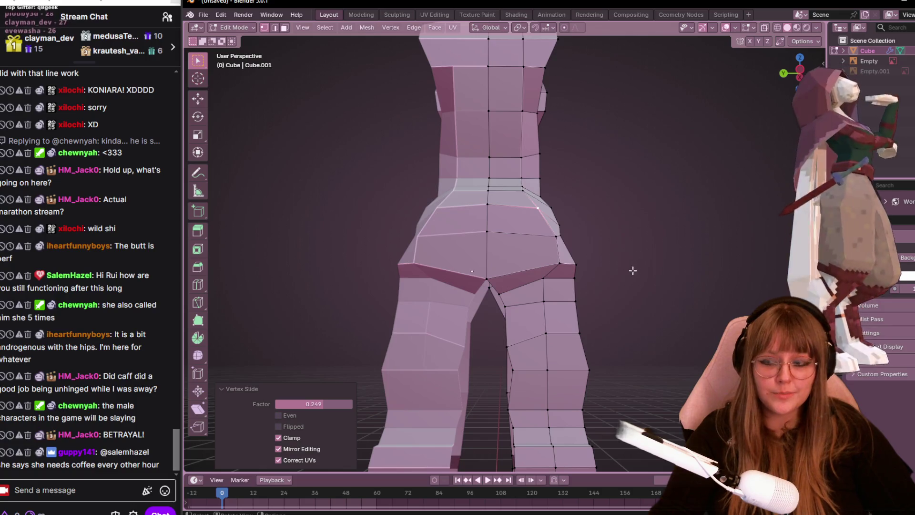
mouse_move(591, 276)
middle_mouse_down()
mouse_move(665, 253)
mouse_move(603, 288)
middle_mouse_up()
key("shift+v")
left_click(586, 288)
key("shift+v")
left_click(540, 235)
mouse_move(540, 236)
middle_mouse_down()
mouse_move(440, 251)
mouse_move(520, 222)
mouse_move(393, 231)
mouse_move(501, 225)
mouse_move(459, 213)
mouse_move(772, 78)
middle_mouse_up()
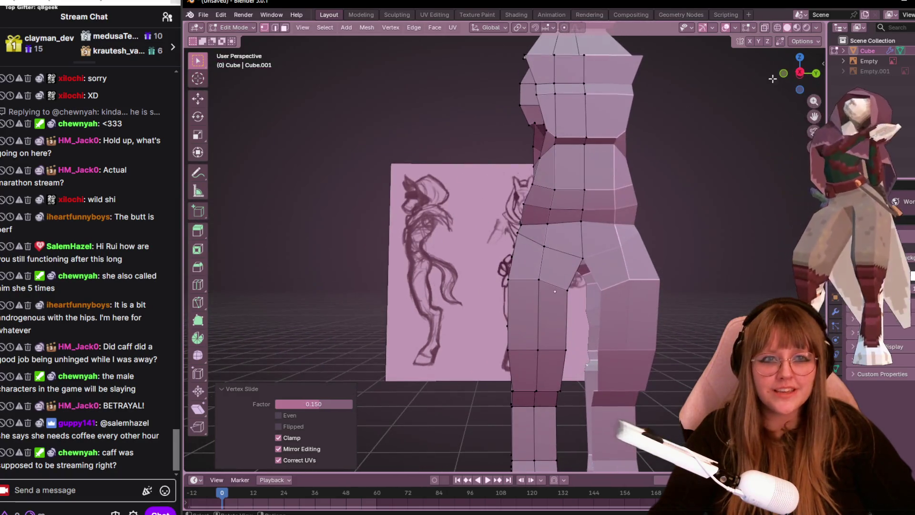
left_click(806, 73)
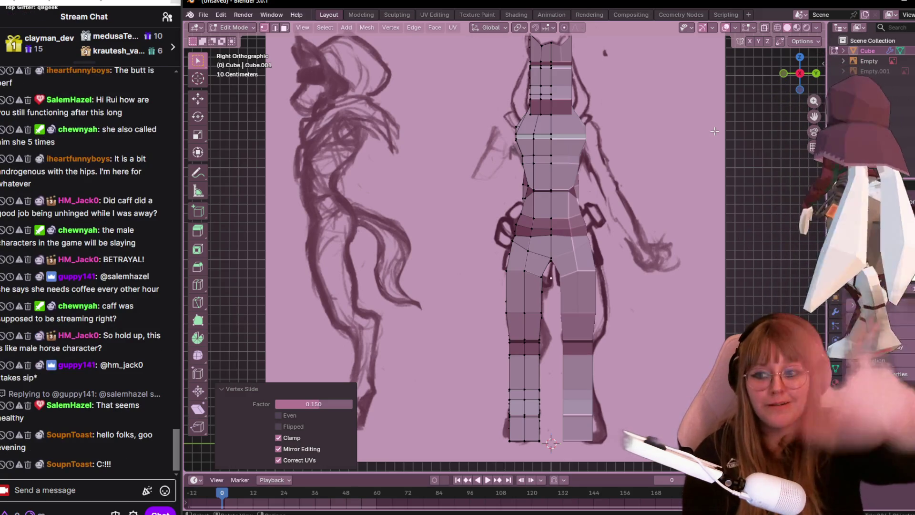
scroll(643, 154, "up", 1)
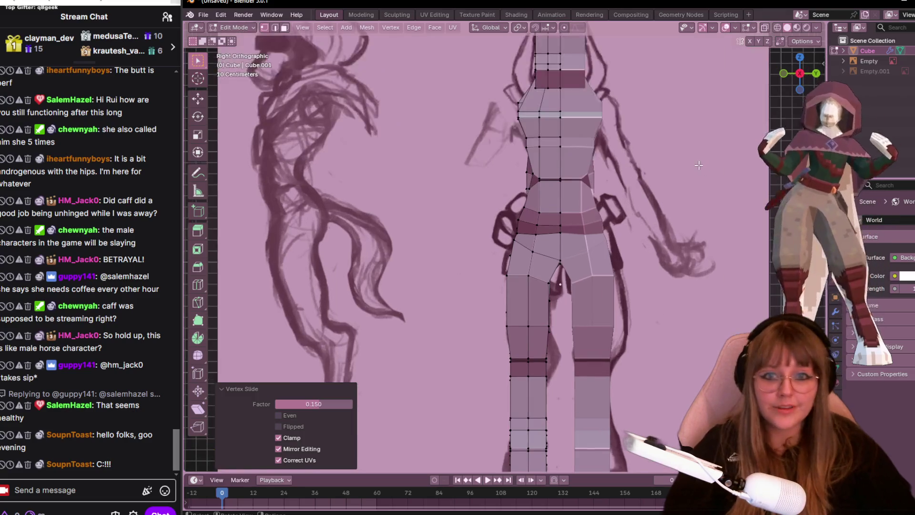
scroll(527, 146, "up", 1)
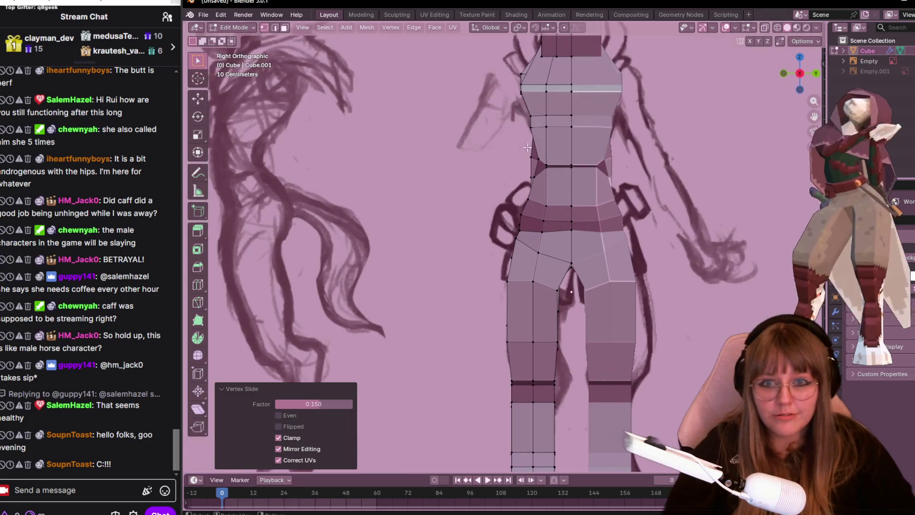
- Box-select the waist vertices and move them along Y to fit the side sketch
left_click_drag(505, 156, 531, 182)
key("g")
left_click(533, 184)
middle_click_drag(550, 175, 522, 173, "shift")
key("g")
key("y")
left_click(514, 182)
mouse_move(521, 143)
middle_mouse_down()
mouse_move(691, 300)
mouse_move(606, 312)
mouse_move(640, 310)
mouse_move(460, 210)
mouse_move(523, 204)
mouse_move(567, 174)
mouse_move(568, 158)
middle_mouse_up()
left_click(568, 175)
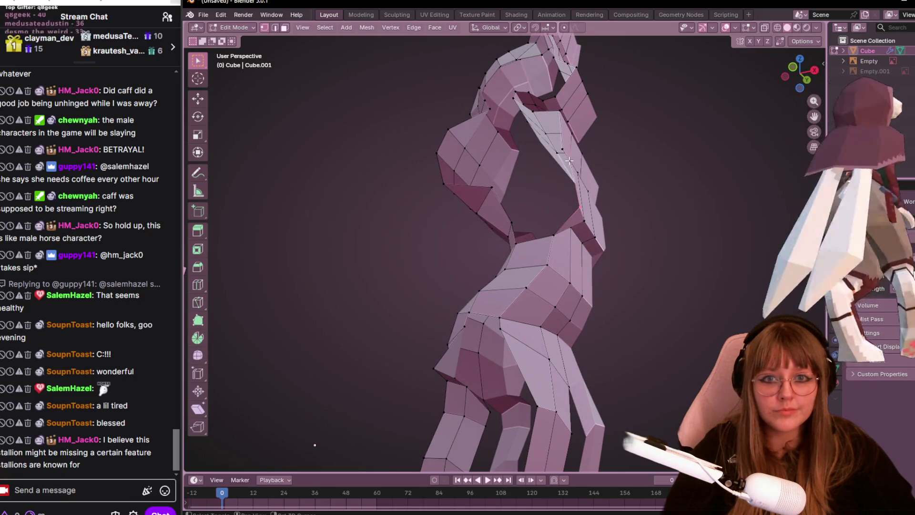
- Extrude a first face outward from the upper torso edge to start the shoulder
left_click(794, 68)
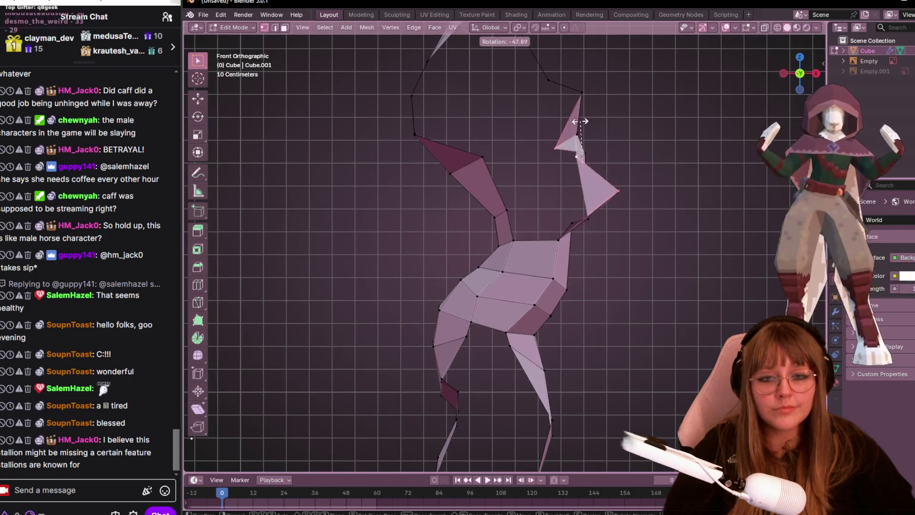
key("e")
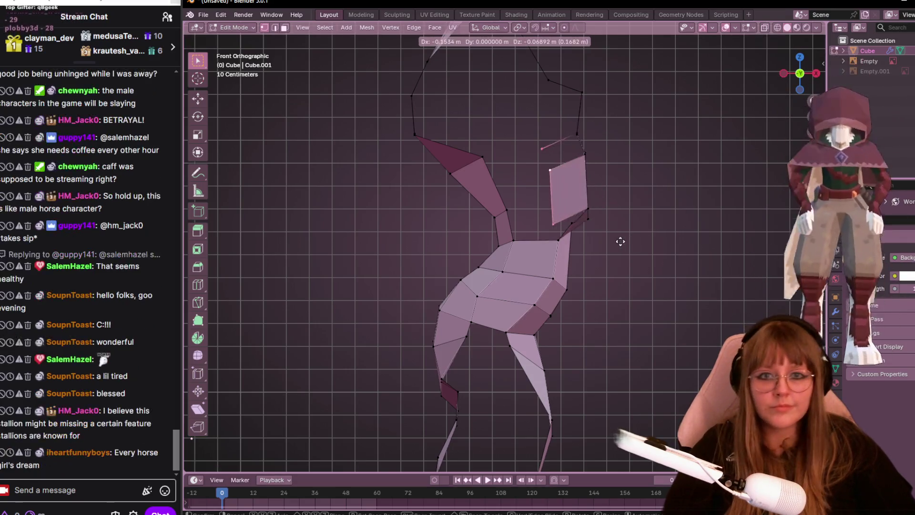
left_click(605, 238)
left_click(577, 135)
key("e")
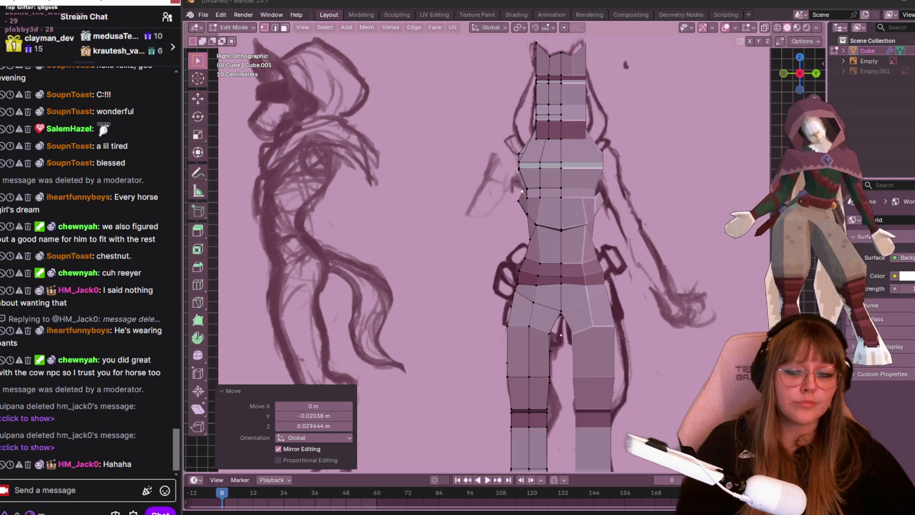
middle_click_drag(601, 260, 595, 238, "shift")
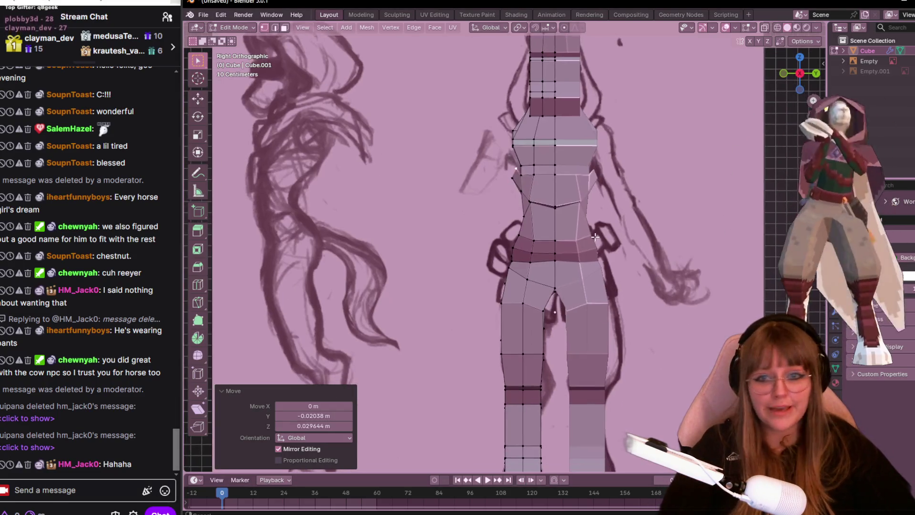
scroll(629, 231, "down", 1)
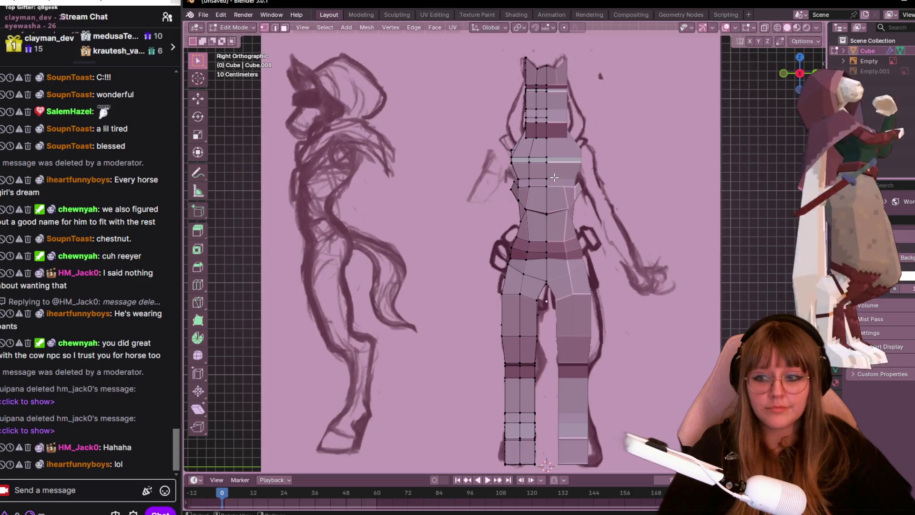
scroll(555, 178, "up", 1)
mouse_move(553, 246)
middle_mouse_down()
mouse_move(447, 178)
mouse_move(560, 148)
mouse_move(190, 115)
mouse_move(439, 142)
mouse_move(472, 247)
mouse_move(494, 209)
middle_mouse_up()
- From the back view, shift the selected leg vertices sideways and push one vertex outward
middle_click_drag(635, 156, 914, 148)
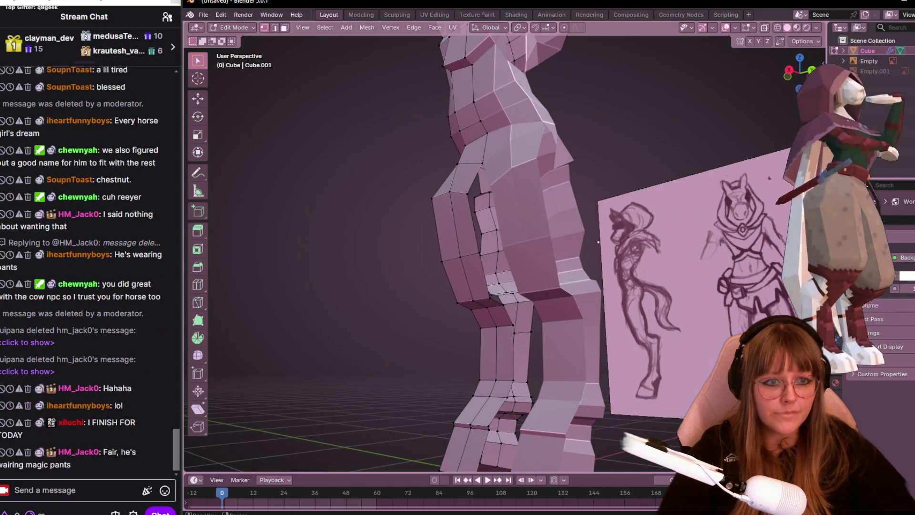
mouse_move(599, 242)
middle_mouse_down()
mouse_move(531, 269)
mouse_move(567, 299)
mouse_move(542, 284)
middle_mouse_up()
mouse_move(473, 207)
middle_mouse_down()
mouse_move(439, 277)
mouse_move(487, 271)
mouse_move(504, 286)
mouse_move(495, 306)
middle_mouse_up()
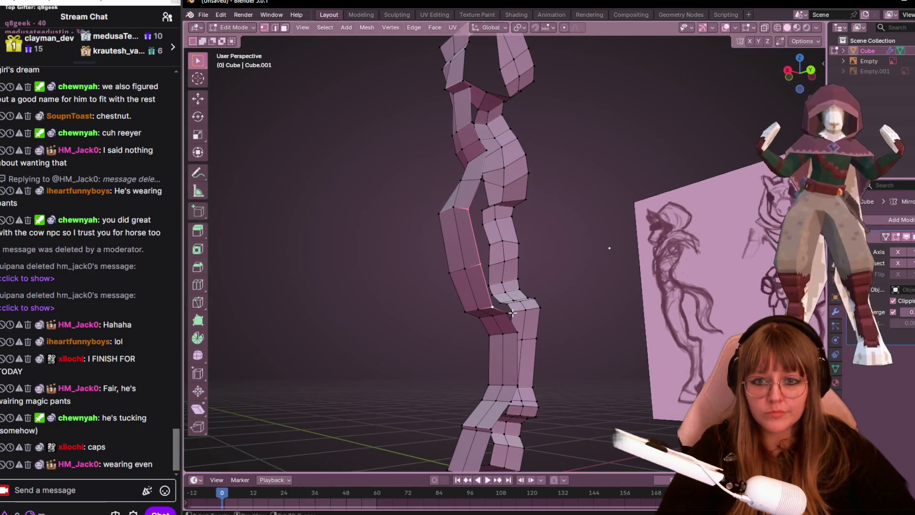
middle_click_drag(629, 292, 600, 312)
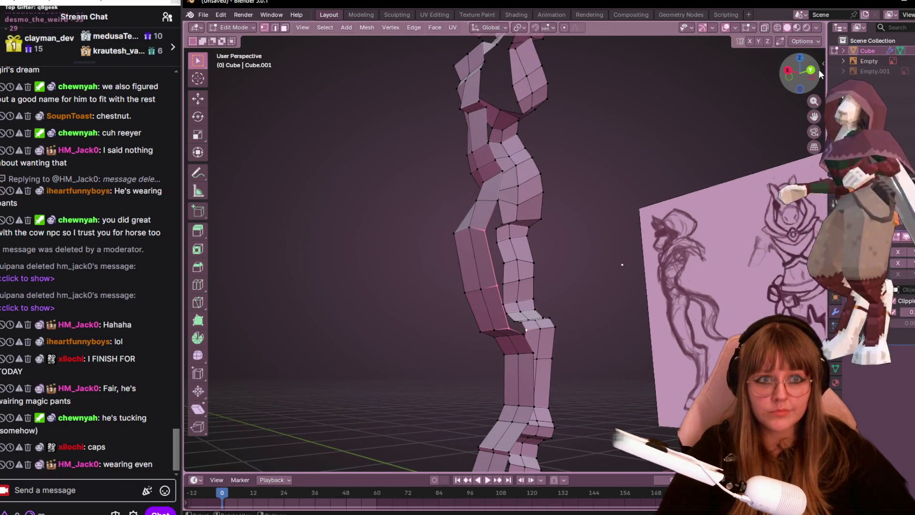
left_click(811, 70)
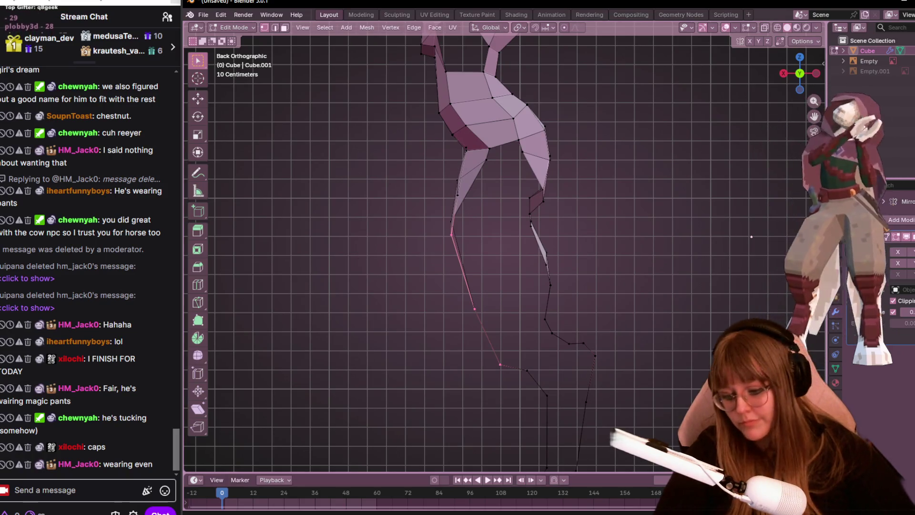
key("g")
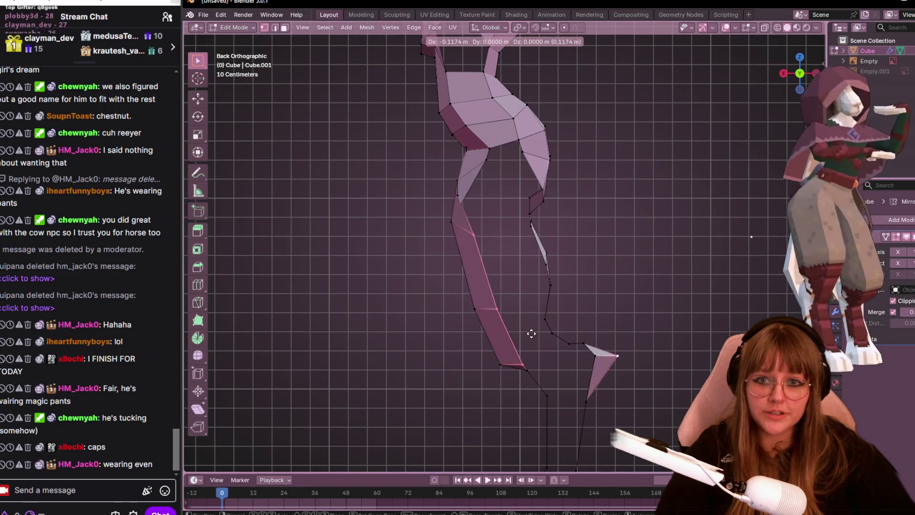
left_click(534, 333)
left_click(623, 358)
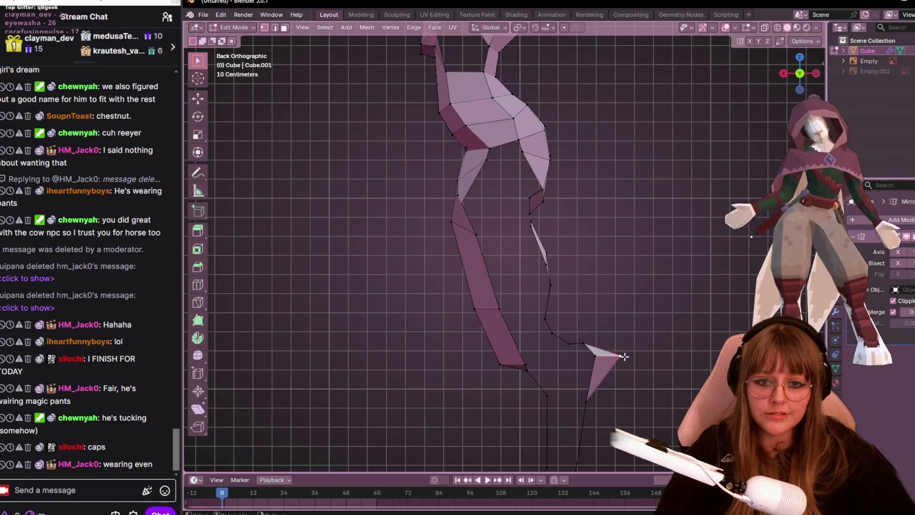
key("g")
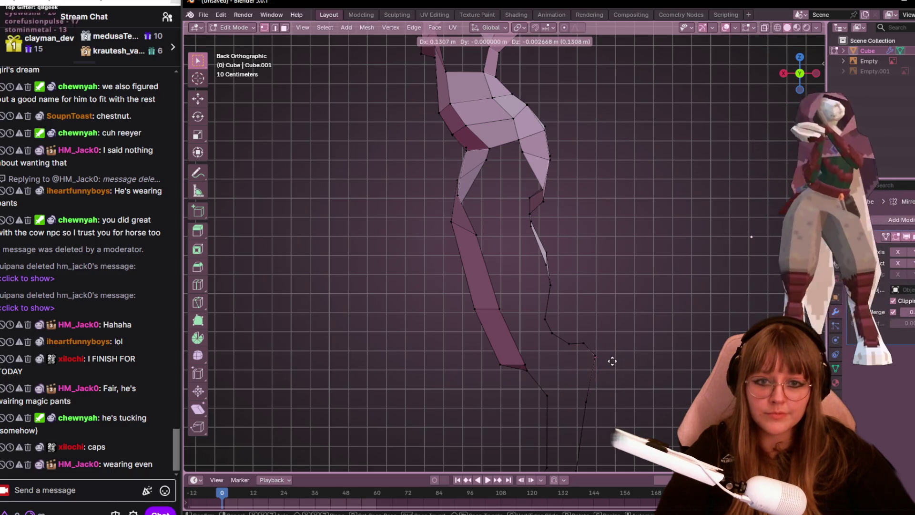
left_click(613, 361)
- Reposition further hind-leg vertices in back view, checking the shape in perspective between moves
middle_click_drag(620, 265, 515, 290)
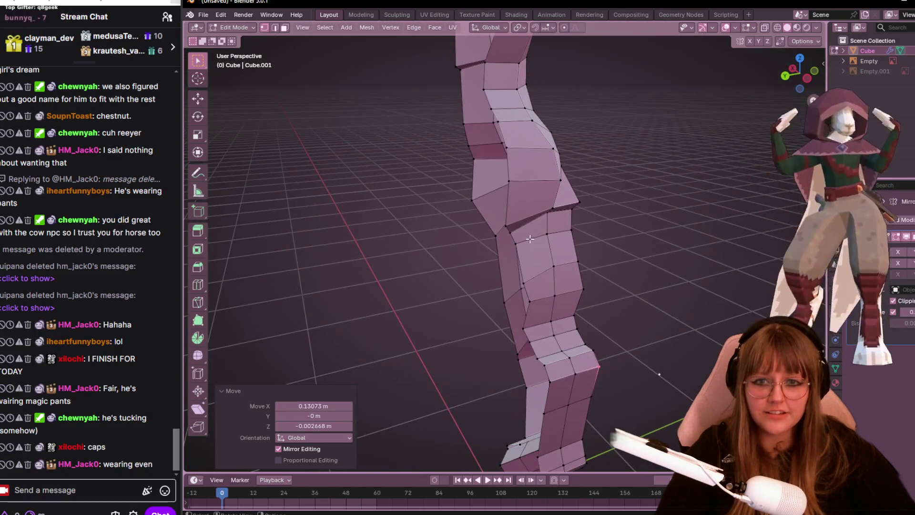
left_click(516, 245)
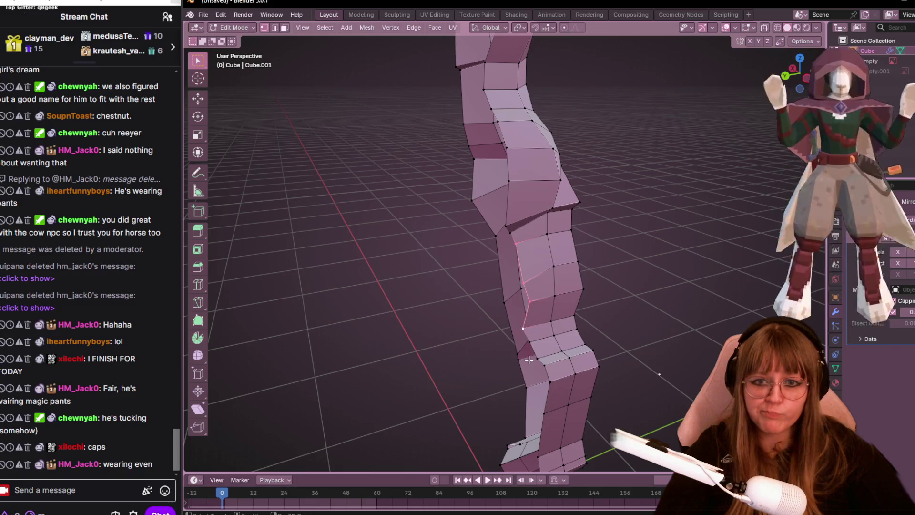
middle_click_drag(530, 320, 619, 298)
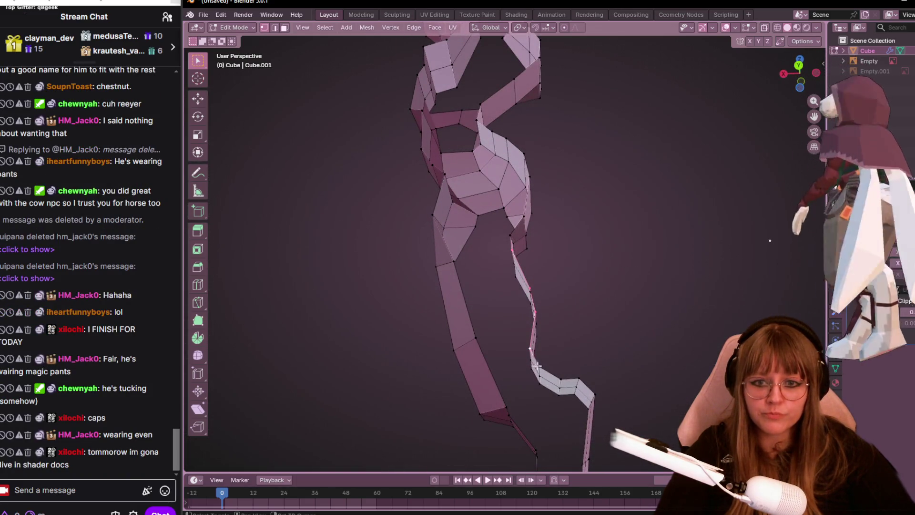
key("ctrl+KP_1")
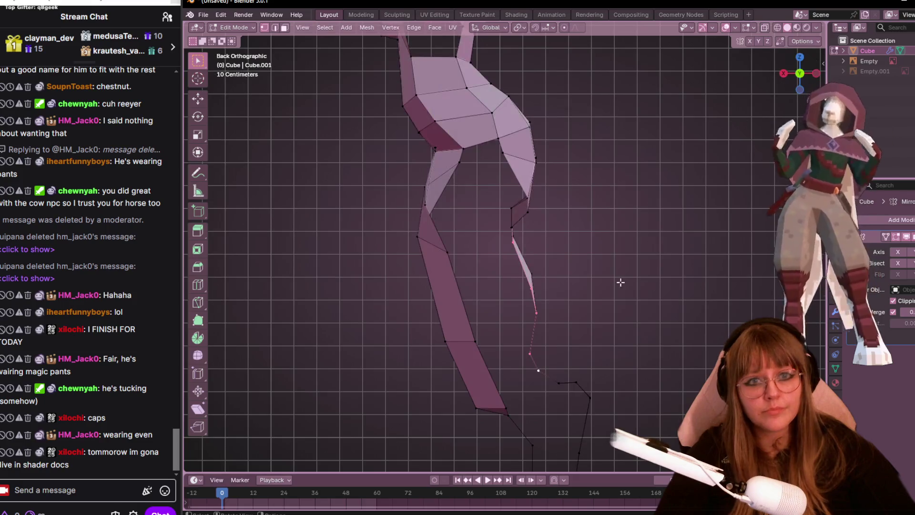
key("g")
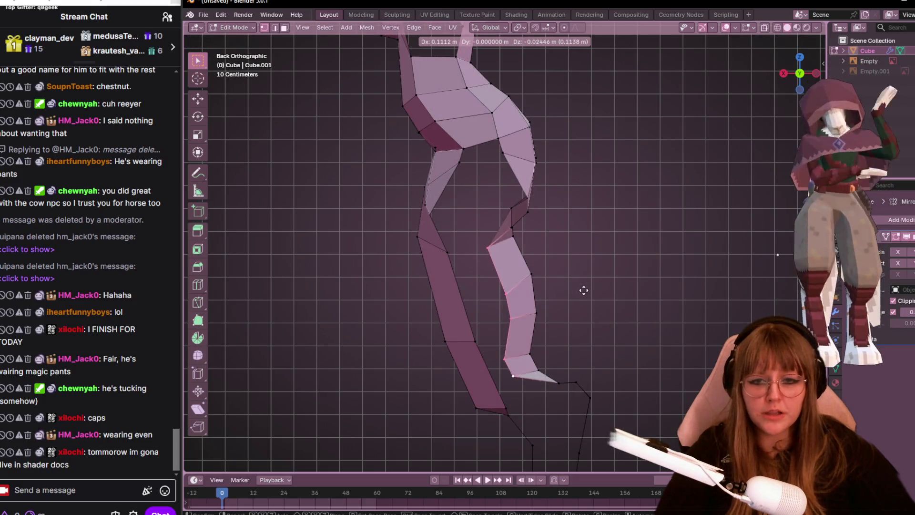
left_click(584, 290)
middle_click_drag(598, 288, 734, 94)
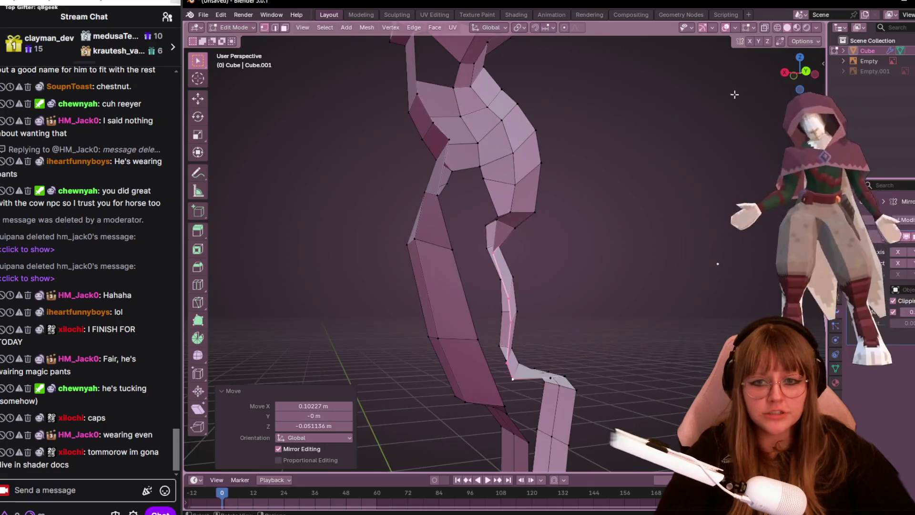
key("ctrl+KP_1")
key("g")
left_click(641, 259)
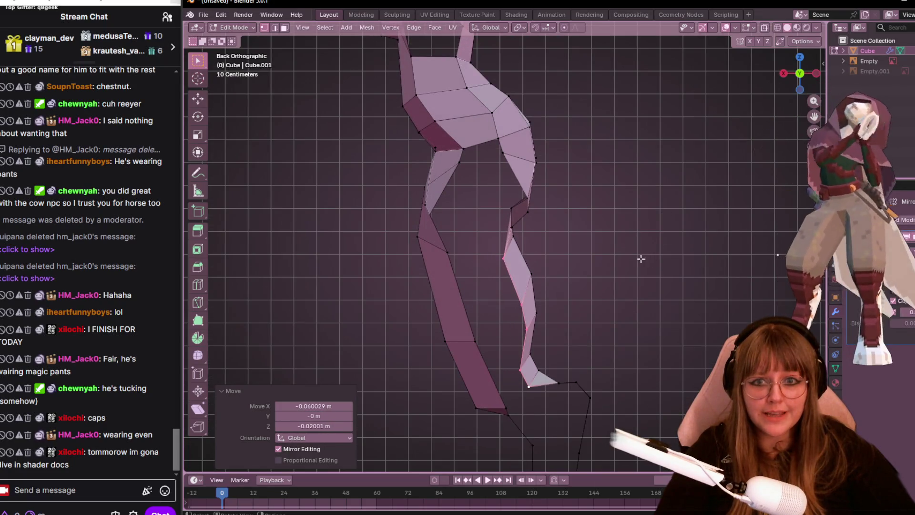
key("g")
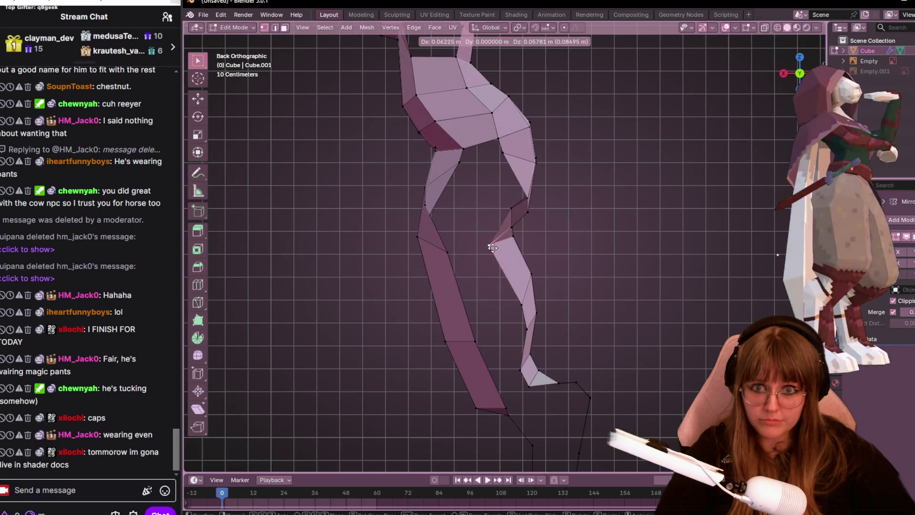
left_click(492, 247)
mouse_move(548, 260)
middle_mouse_down()
mouse_move(660, 251)
mouse_move(431, 207)
mouse_move(415, 273)
mouse_move(540, 251)
mouse_move(546, 224)
mouse_move(484, 242)
middle_mouse_up()
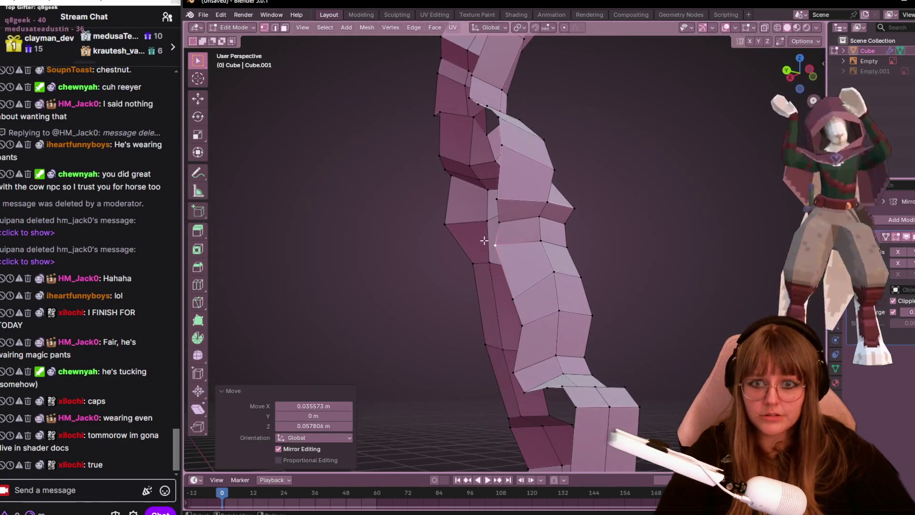
- Slide a leg vertex along its edge and move neighbouring vertices to follow the sketch
left_click(513, 299)
middle_click_drag(587, 259, 610, 280)
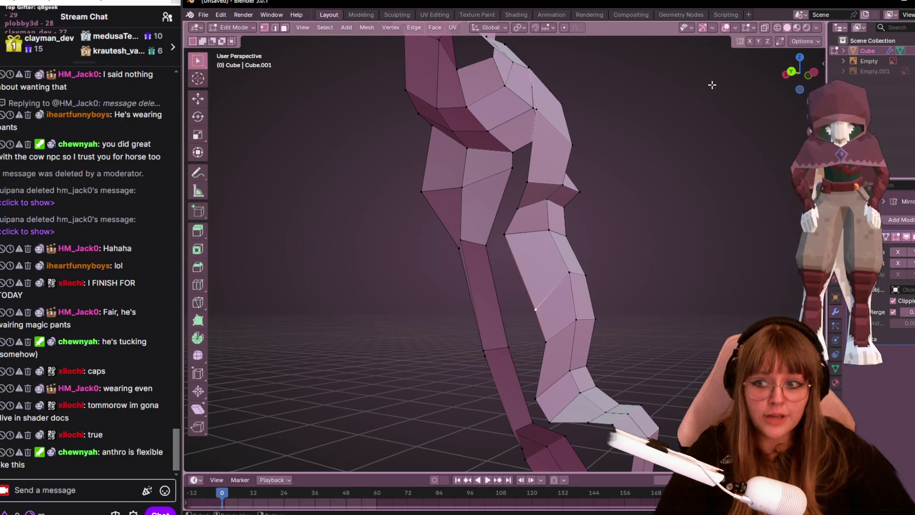
left_click(792, 75)
key("shift+v")
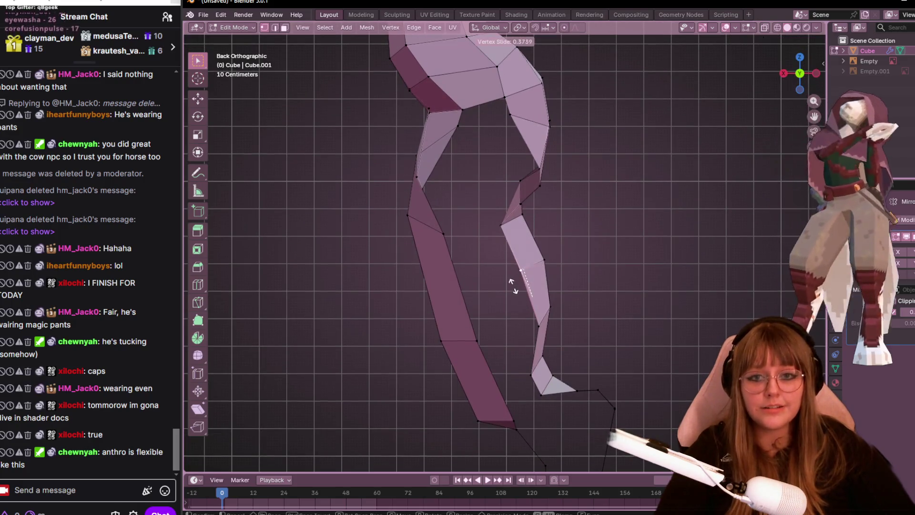
left_click(513, 287)
middle_click_drag(513, 286, 534, 275, "shift")
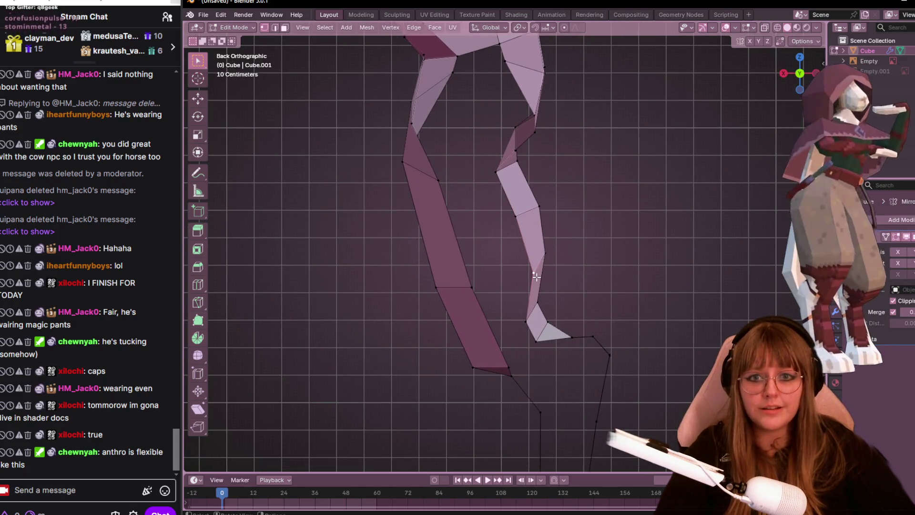
key("g")
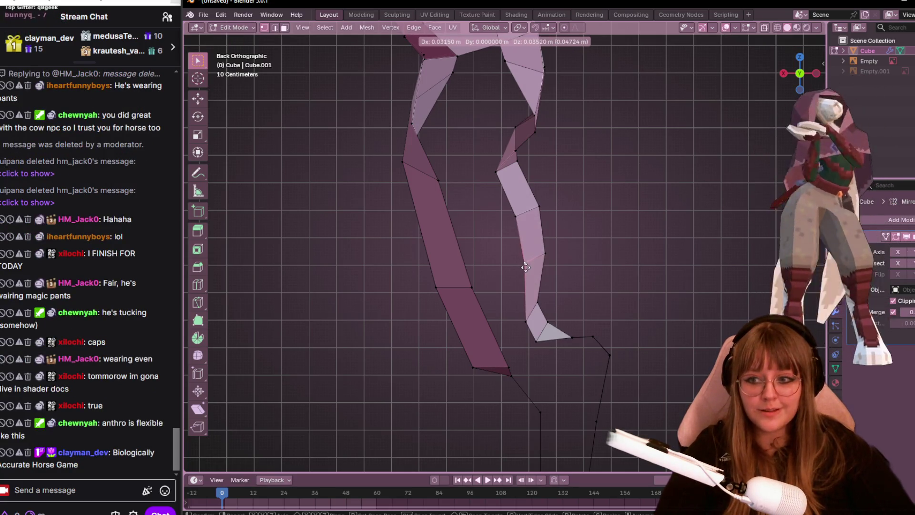
left_click(525, 267)
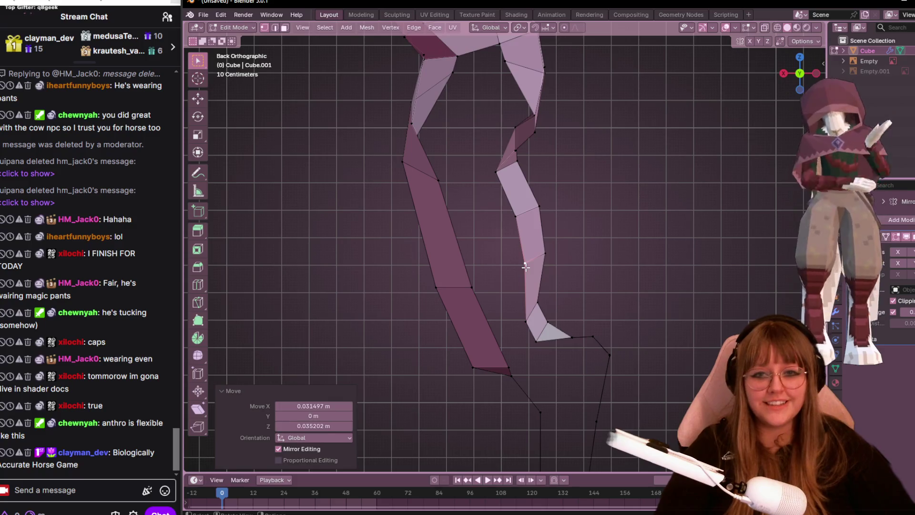
key("g")
left_click(496, 131)
mouse_move(497, 131)
middle_mouse_down()
mouse_move(512, 163)
mouse_move(658, 127)
mouse_move(525, 167)
middle_mouse_up()
key("ctrl+KP_1")
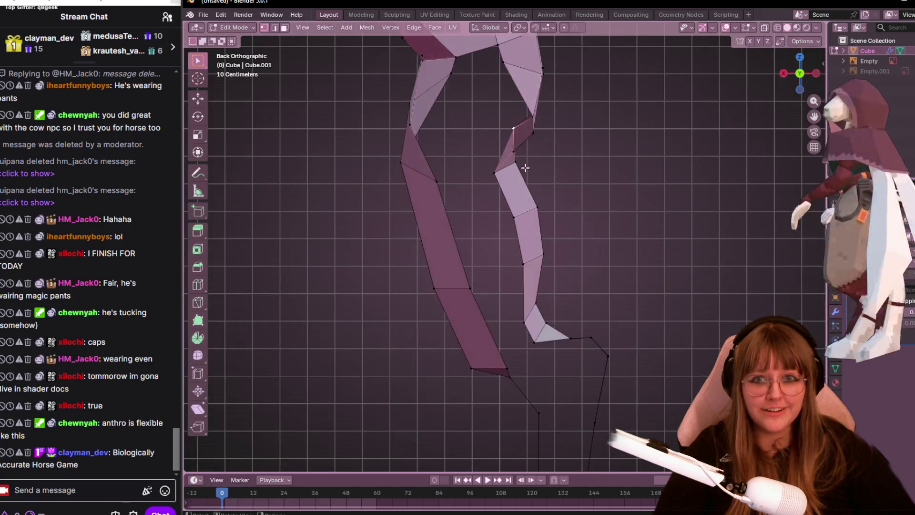
key("g")
left_click(495, 169)
key("g")
left_click(495, 154)
- Fill the gaps between the leg strips with two new faces, including one to the bottom tip vertex
mouse_move(494, 155)
middle_mouse_down()
mouse_move(569, 179)
mouse_move(491, 164)
mouse_move(524, 134)
middle_mouse_up()
left_click(795, 79)
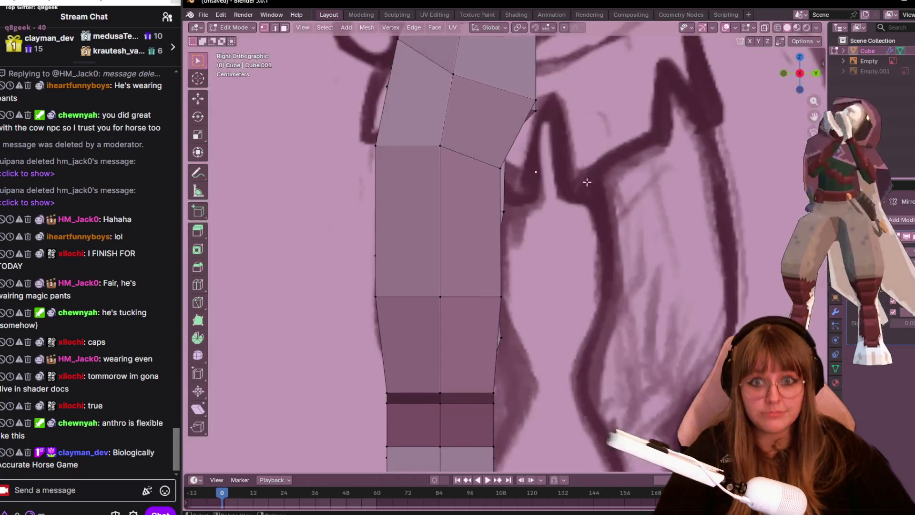
left_click(816, 72)
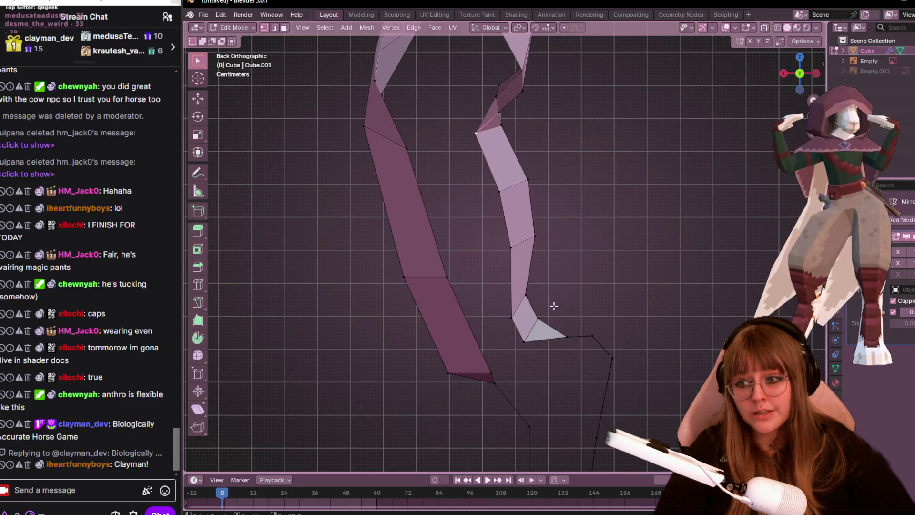
middle_click_drag(535, 277, 559, 253, "shift")
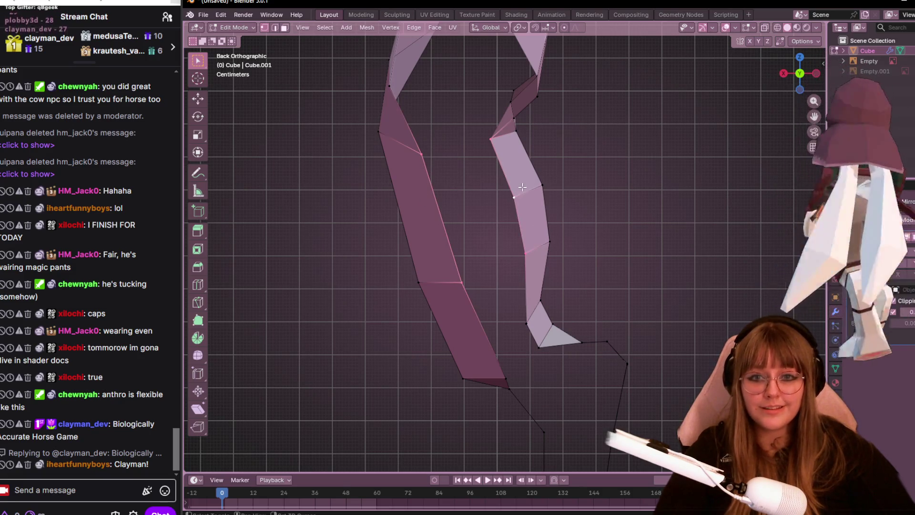
key("f")
middle_click_drag(618, 316, 598, 214, "shift")
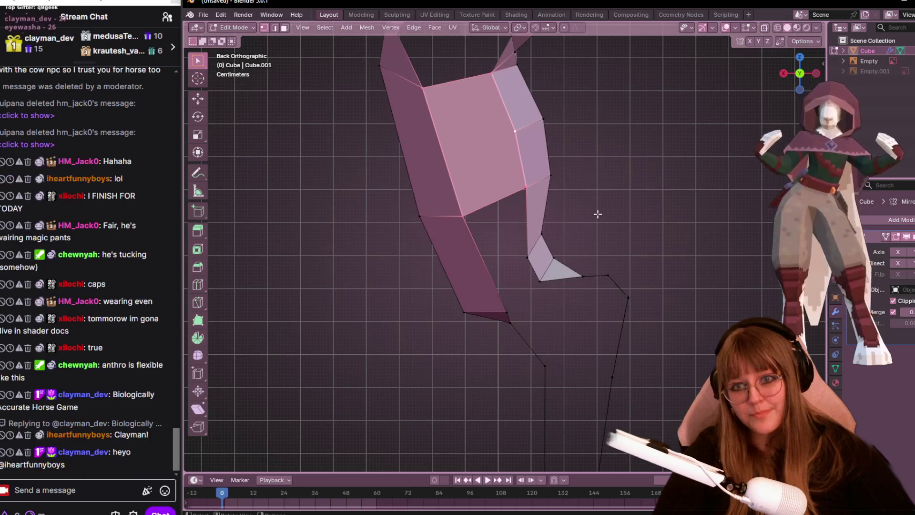
left_click(525, 257)
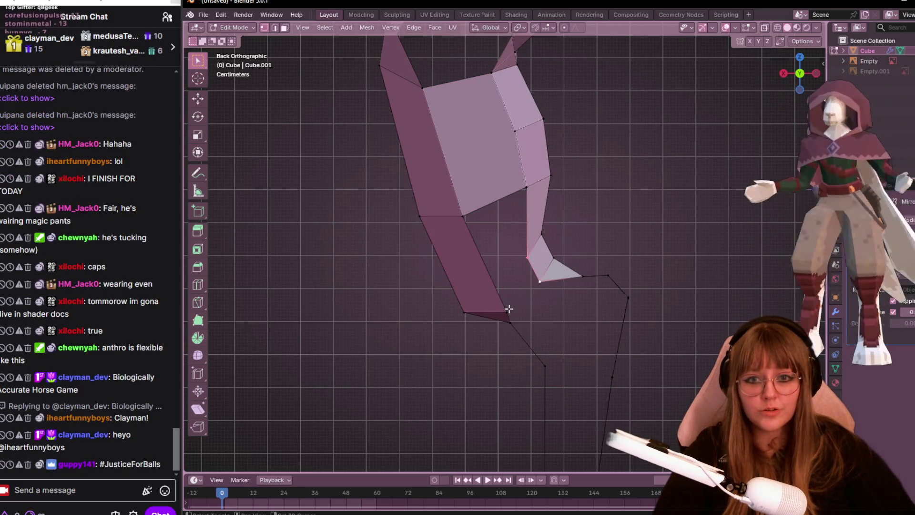
left_click(508, 312, "shift")
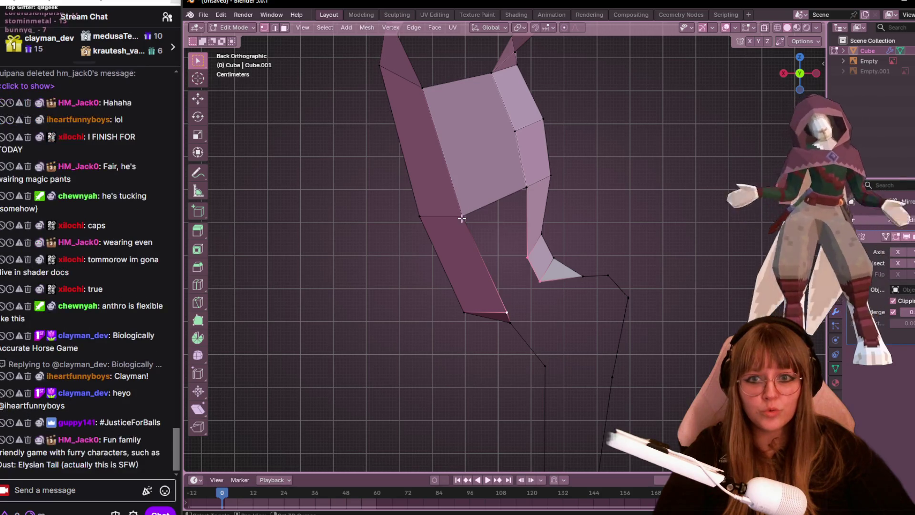
left_click(529, 182)
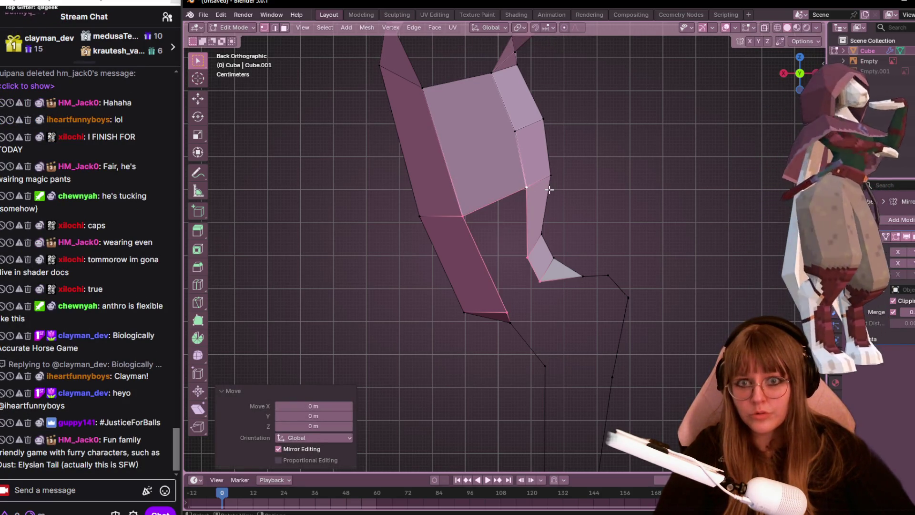
key("f")
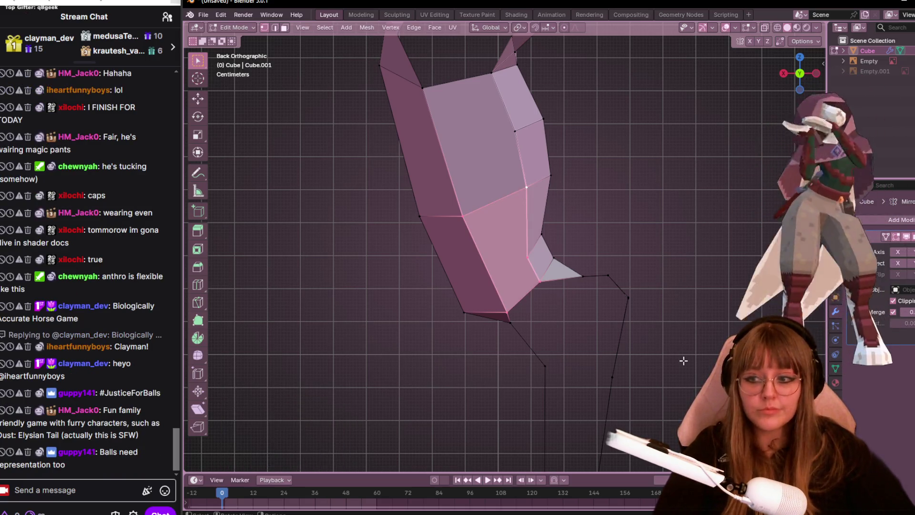
middle_click_drag(675, 333, 607, 149, "shift")
middle_click_drag(577, 157, 551, 148)
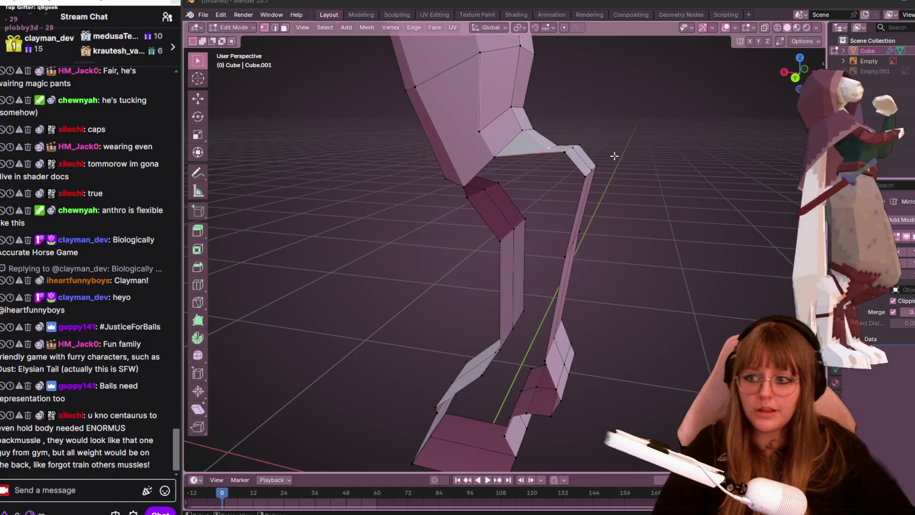
middle_click_drag(605, 177, 573, 186)
scroll(573, 186, "up", 3)
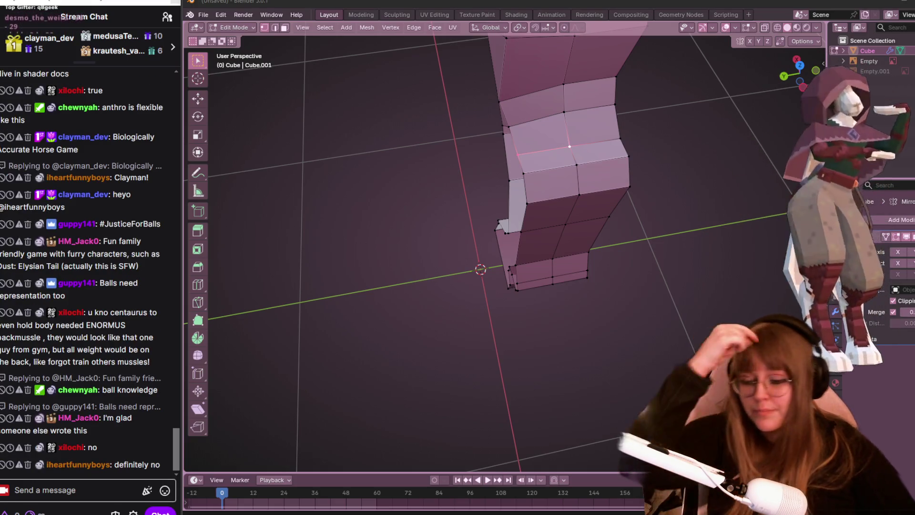
middle_click_drag(630, 258, 742, 193)
middle_click_drag(757, 142, 626, 272)
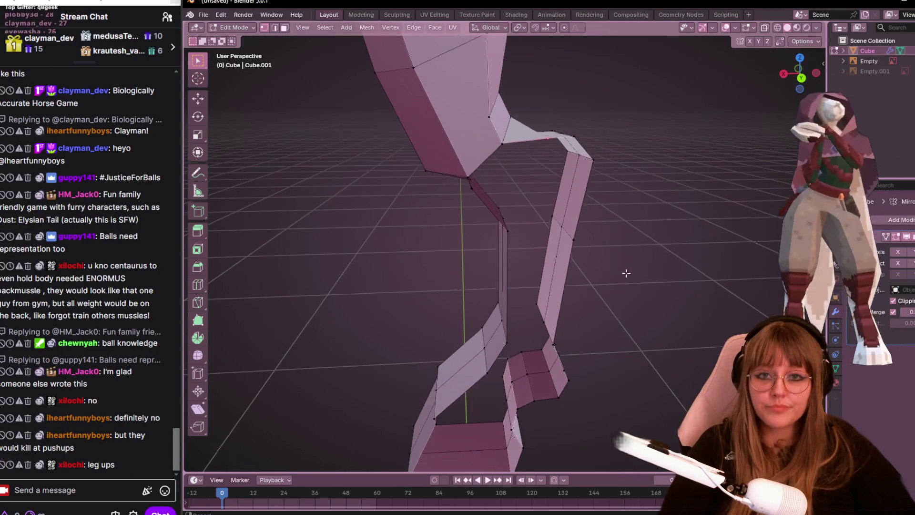
scroll(618, 202, "down", 4)
middle_click_drag(588, 217, 542, 91)
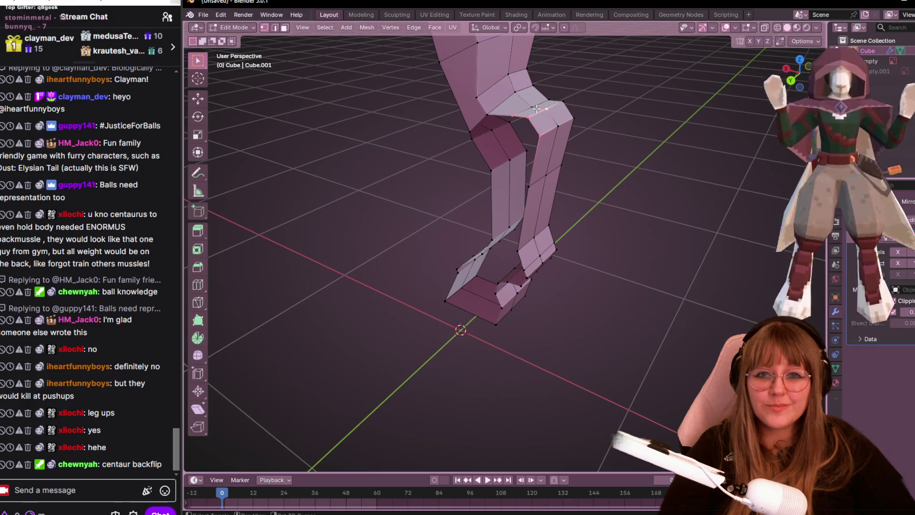
left_click(791, 80)
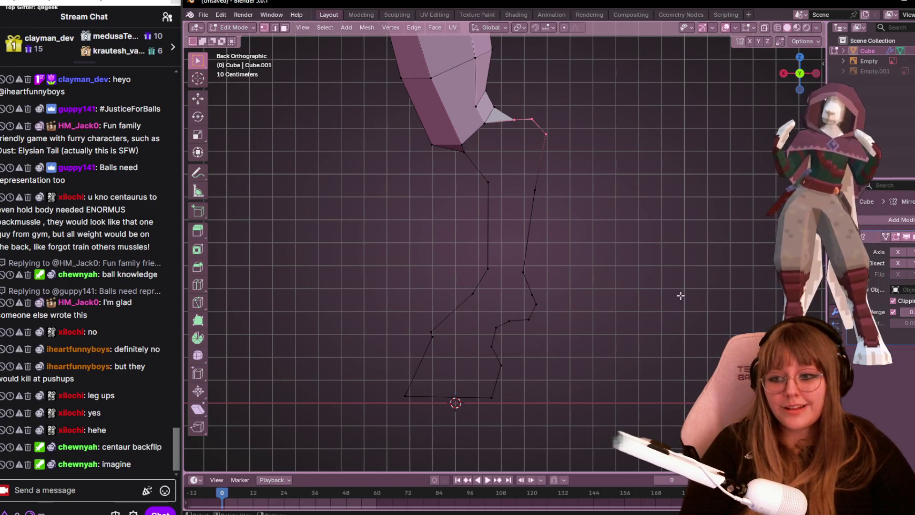
scroll(550, 104, "up", 1)
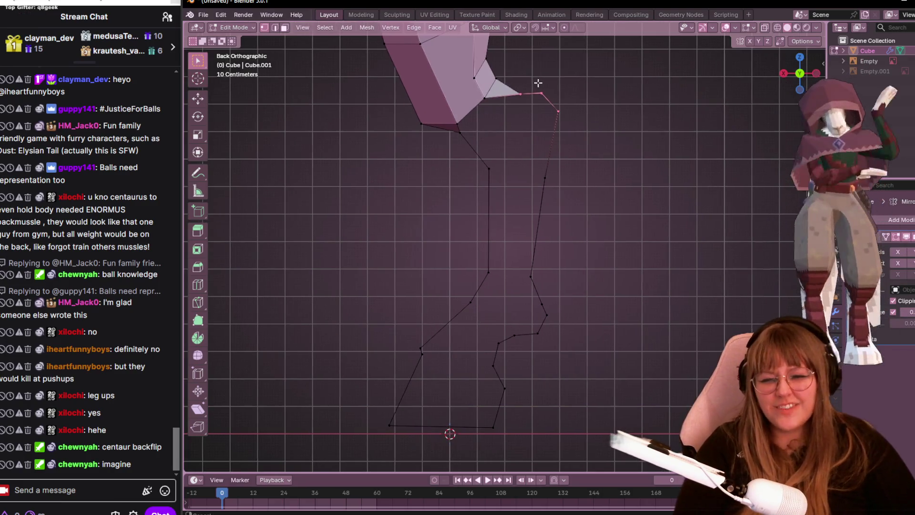
- Move the foot-tip vertices and pull the spike-tip vertex lower toward the hoof
key("g")
left_click(544, 169)
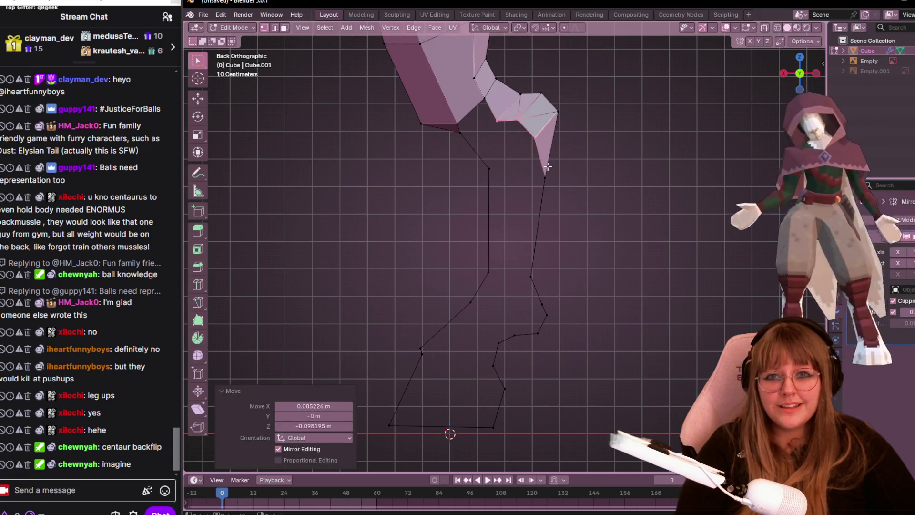
key("g")
left_click(546, 311)
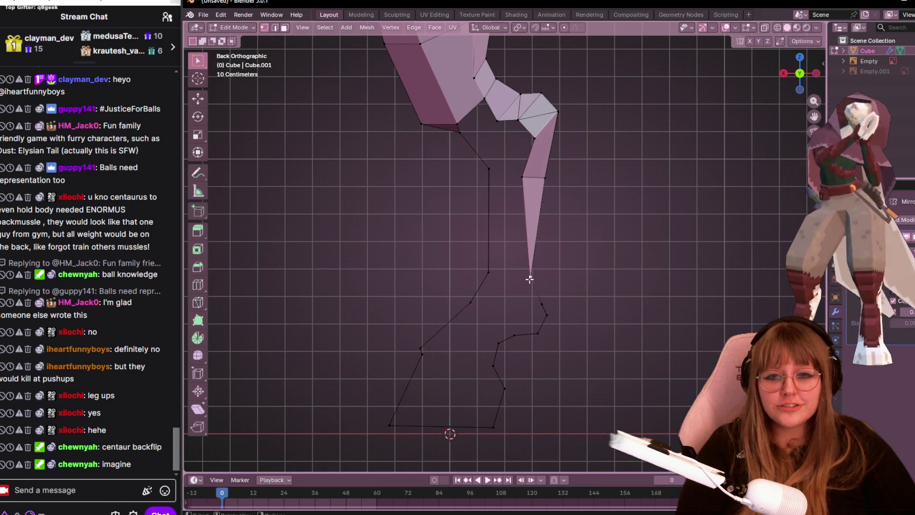
mouse_move(557, 336)
middle_mouse_down()
mouse_move(577, 313)
mouse_move(630, 308)
middle_mouse_up()
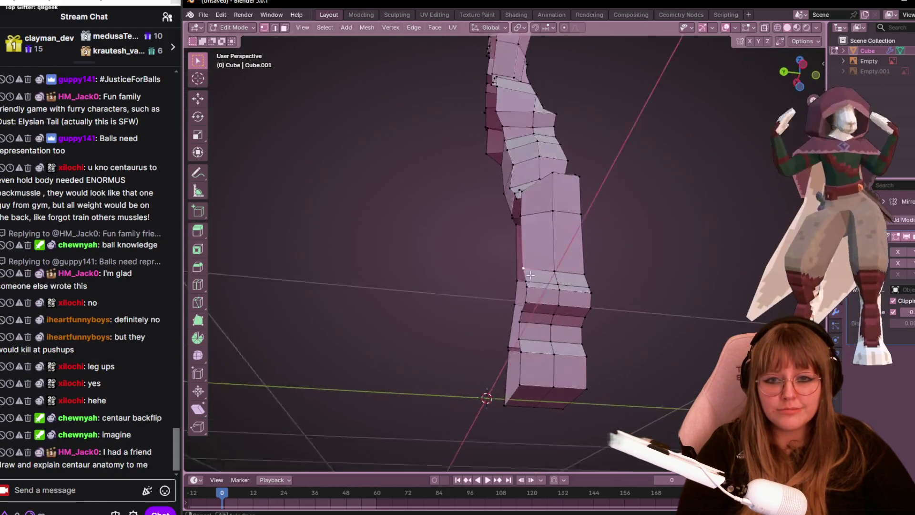
- In X-ray, box-select the lower leg and scale it on X to make it narrower
key("alt+z")
mouse_move(439, 230)
left_mouse_down()
mouse_move(538, 421)
mouse_move(542, 392)
left_mouse_up()
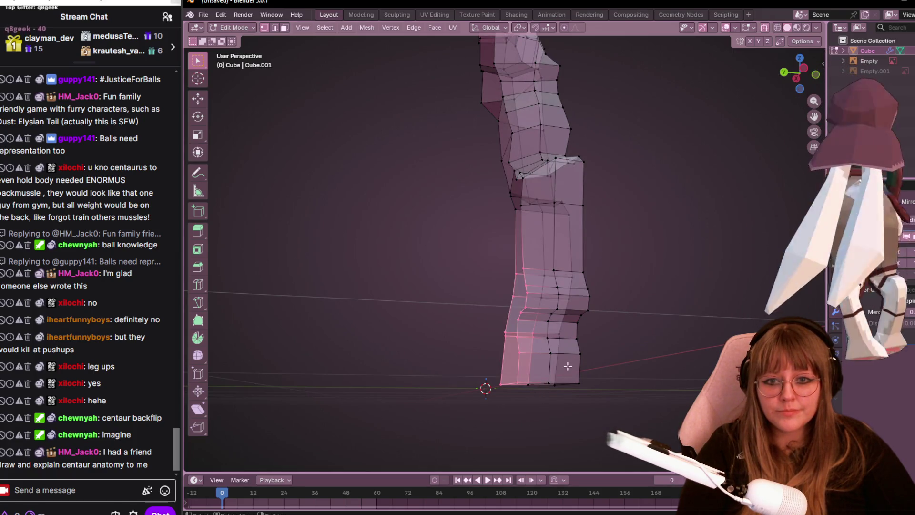
middle_click_drag(542, 393, 670, 358)
left_click(816, 73)
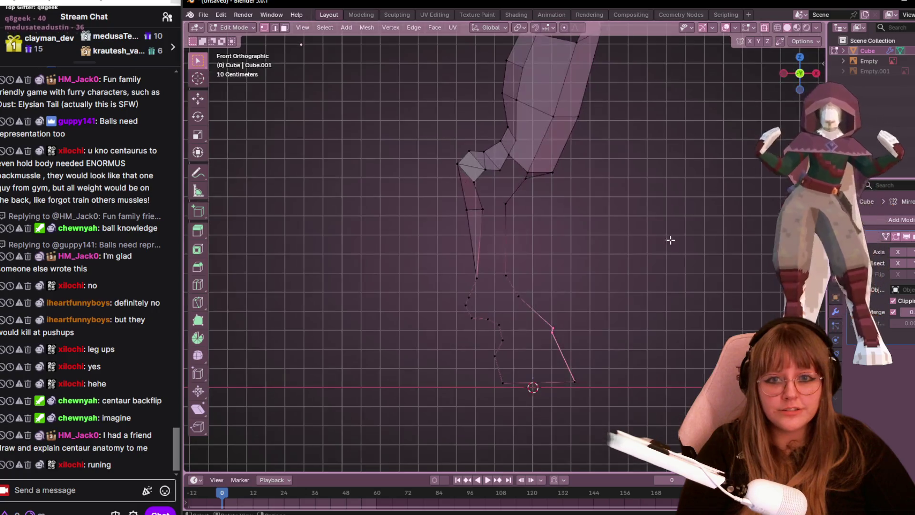
left_click_drag(801, 74, 784, 78)
left_click(784, 77)
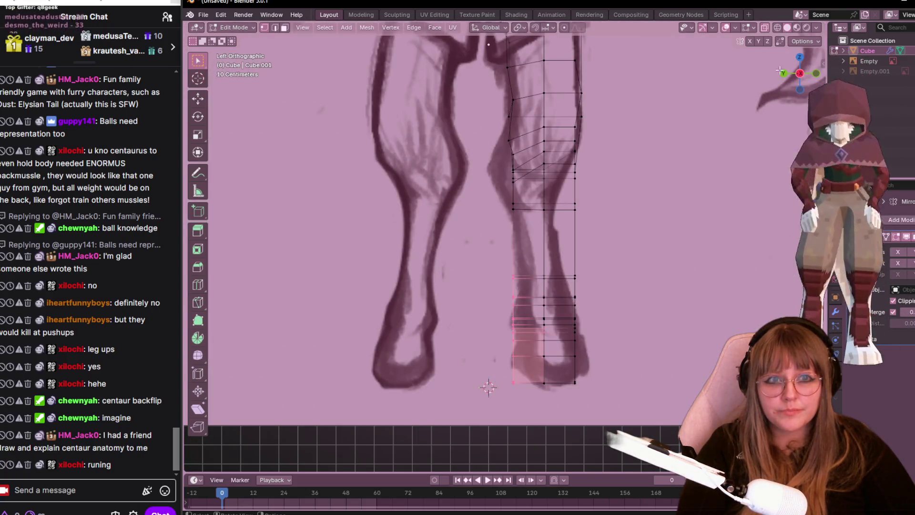
middle_click_drag(784, 78, 666, 178)
key("ctrl+KP_1")
key("s")
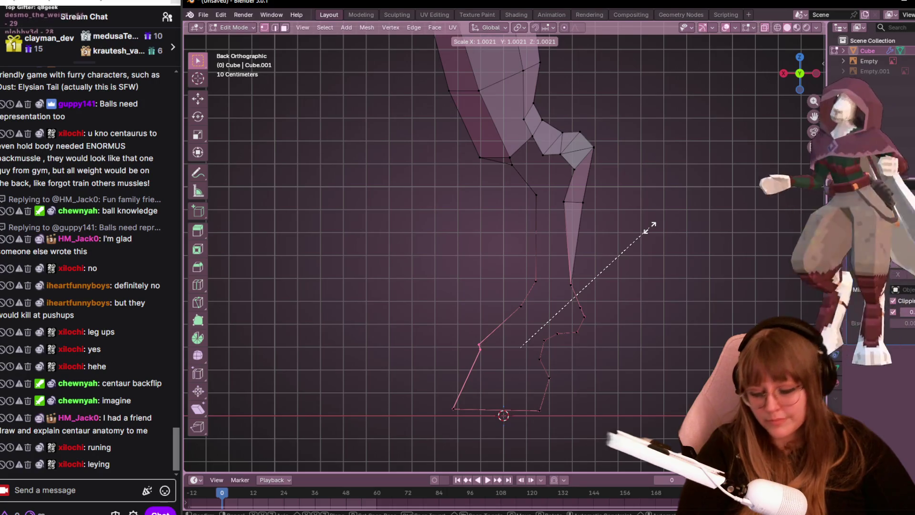
key("x")
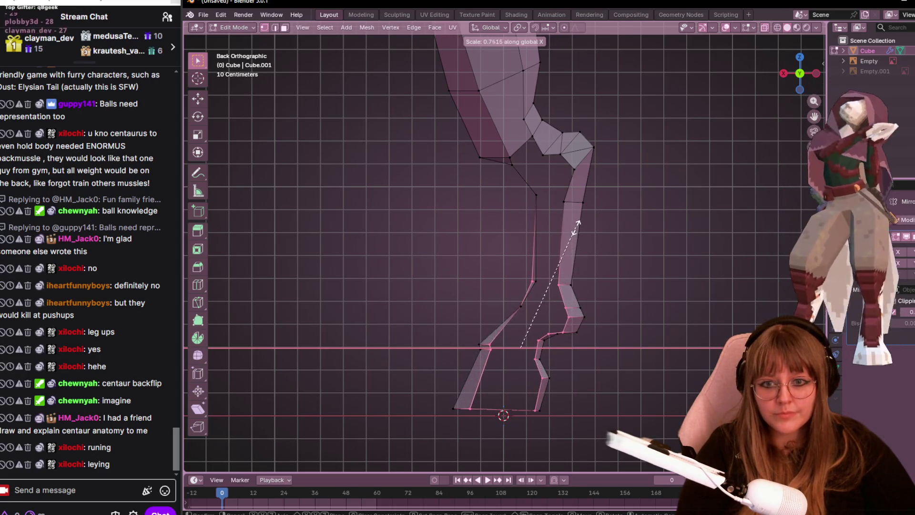
left_click(526, 267)
- Shift a single joint vertex on the lower leg into place
left_click(530, 281)
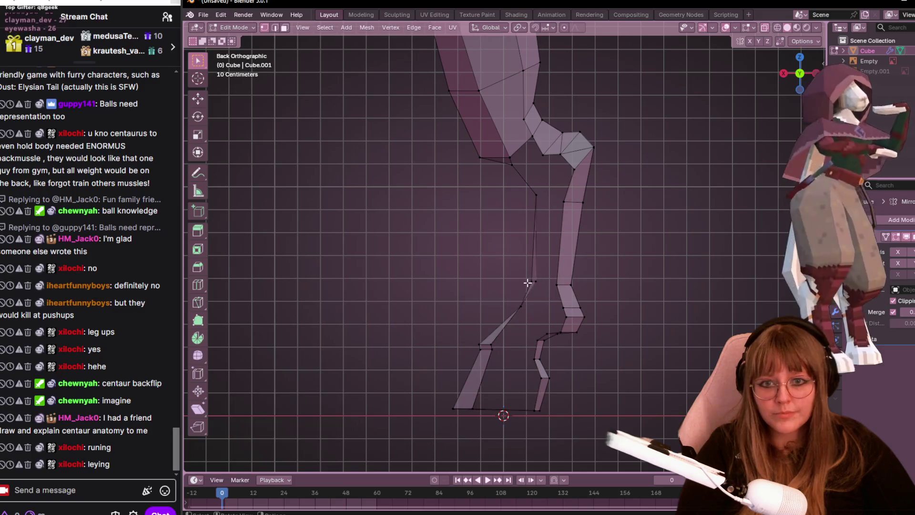
key("g")
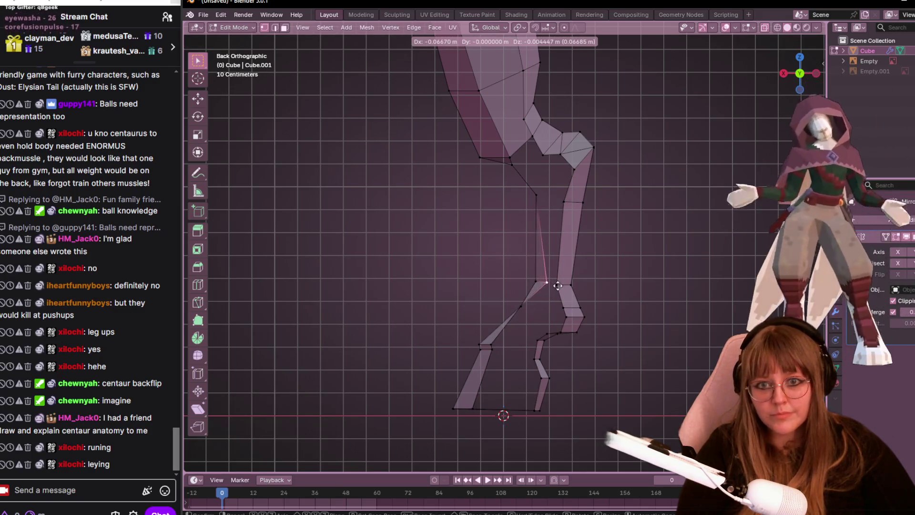
left_click(547, 289)
mouse_move(547, 290)
middle_mouse_down()
mouse_move(592, 324)
mouse_move(640, 255)
mouse_move(529, 279)
mouse_move(528, 272)
mouse_move(561, 309)
mouse_move(551, 307)
mouse_move(611, 333)
middle_mouse_up()
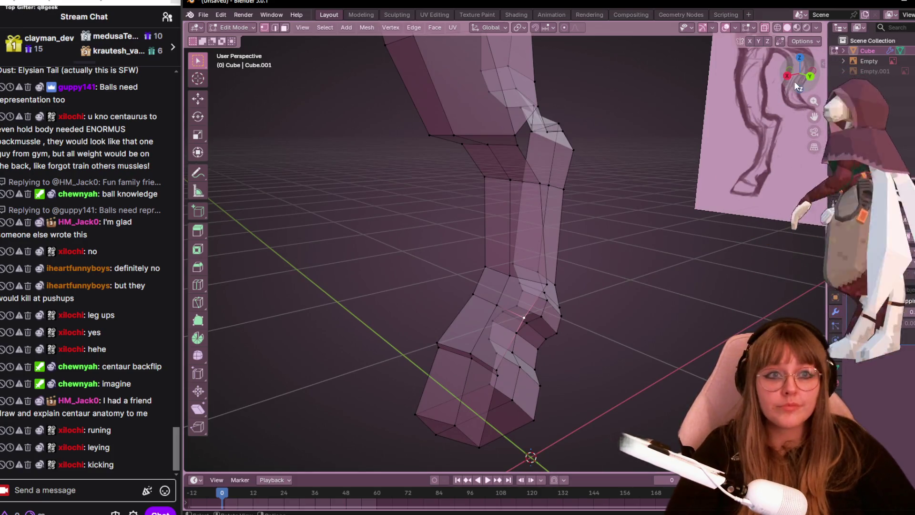
- Switch the mesh back to solid display and move a leg vertex up-left in back view
key("ctrl+KP_1")
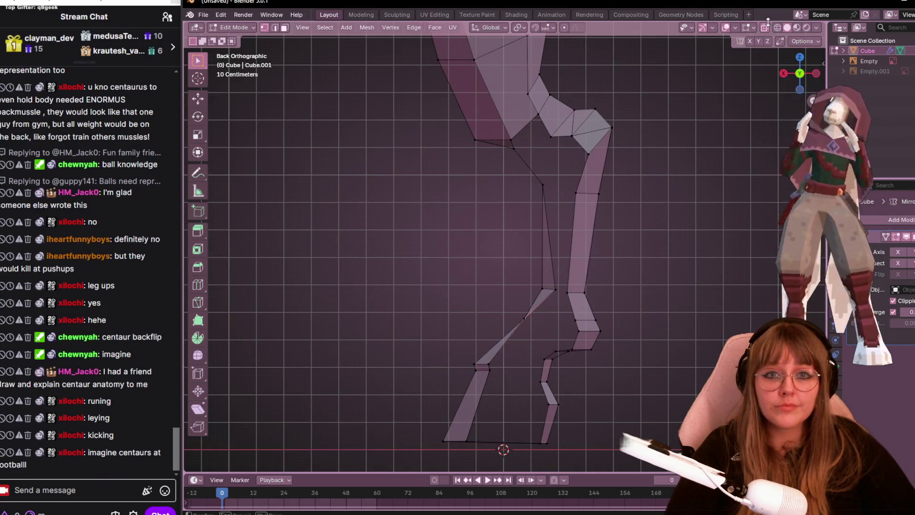
left_click(766, 28)
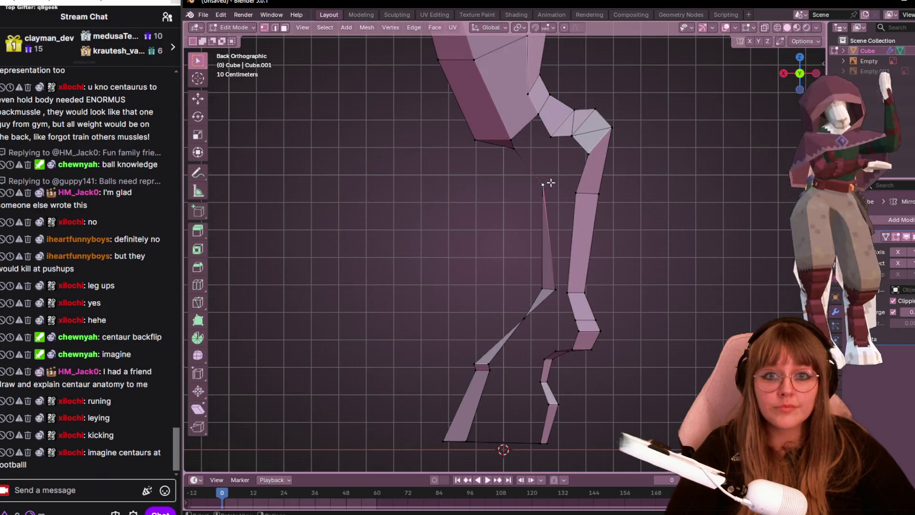
key("g")
left_click(548, 135)
key("g")
left_click(544, 139)
mouse_move(544, 139)
middle_mouse_down()
mouse_move(574, 124)
mouse_move(538, 143)
middle_mouse_up()
left_click(539, 144)
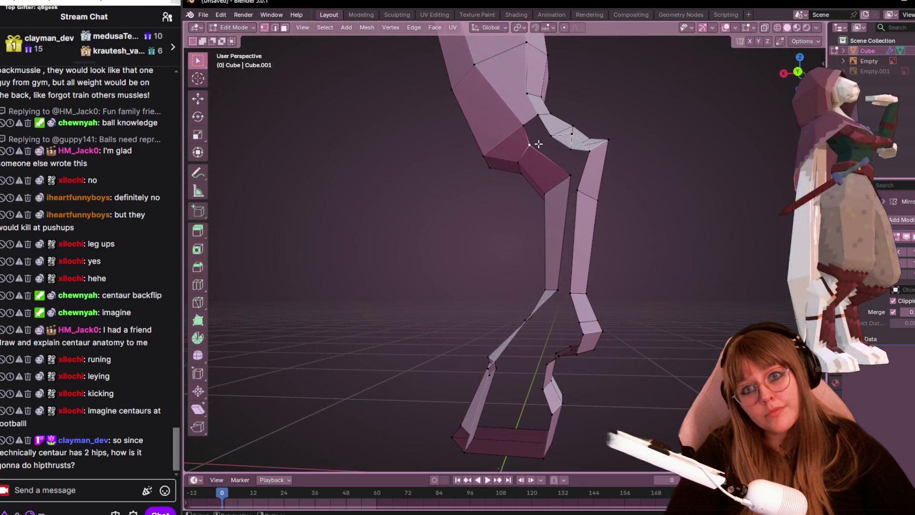
left_click(801, 69)
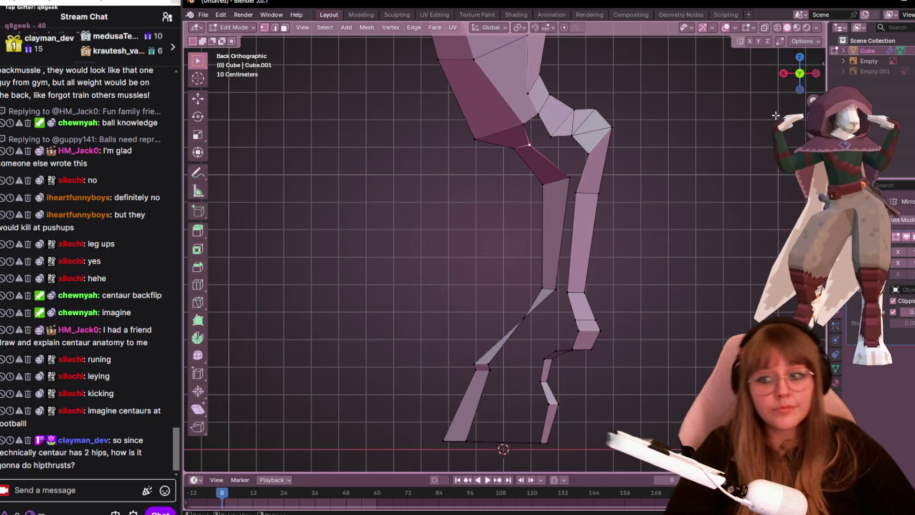
scroll(726, 99, "up", 1)
scroll(687, 114, "up", 1)
scroll(647, 128, "up", 1)
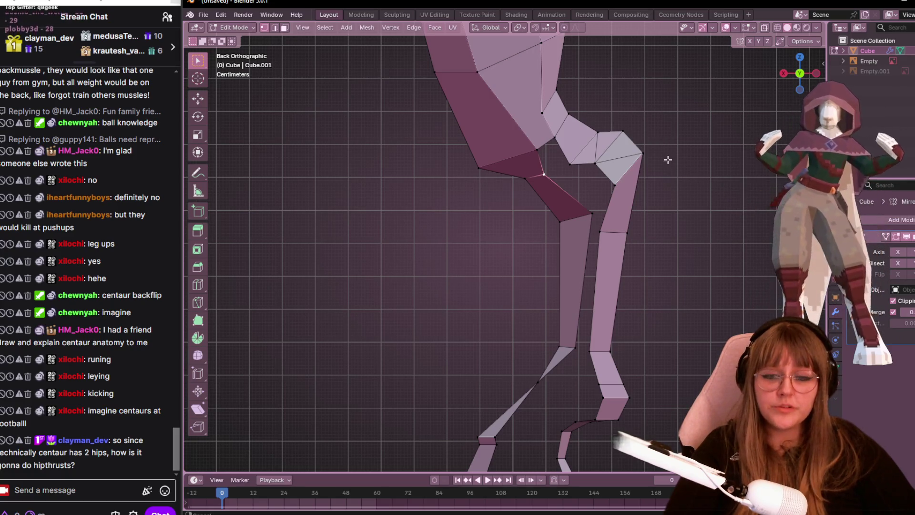
- Reposition the hip vertex where it meets the thigh with three successive moves
middle_click_drag(668, 160, 621, 149, "shift")
key("g")
left_click(511, 186)
key("g")
left_click(479, 99)
key("g")
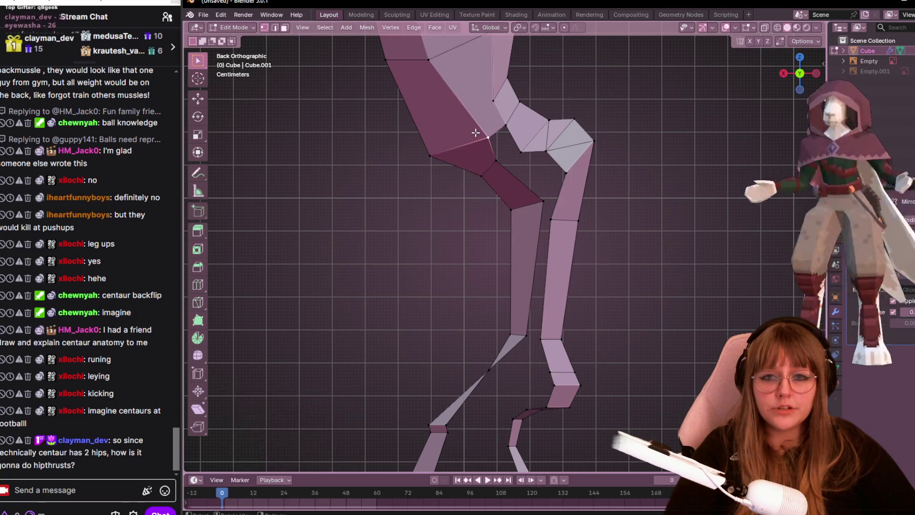
left_click(494, 152)
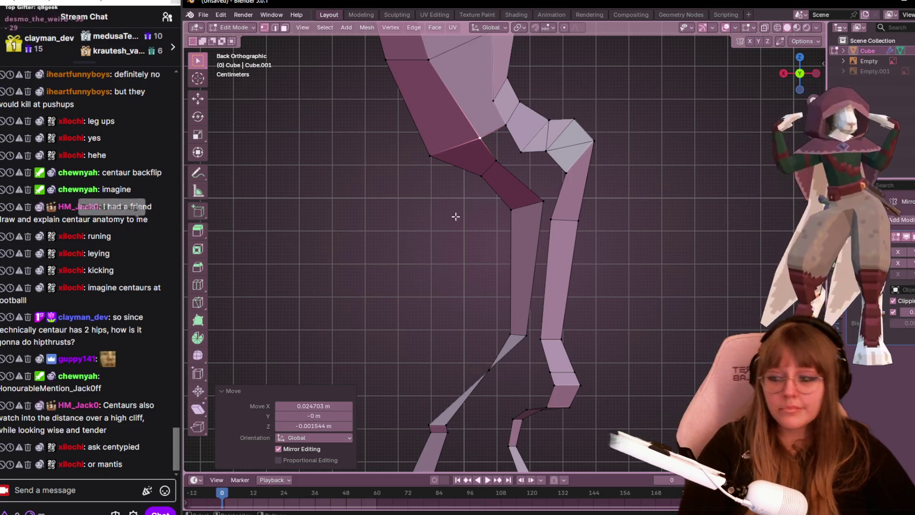
middle_click_drag(654, 197, 637, 214, "shift")
mouse_move(585, 156)
middle_mouse_down()
mouse_move(317, 102)
mouse_move(674, 184)
mouse_move(691, 158)
mouse_move(586, 196)
middle_mouse_up()
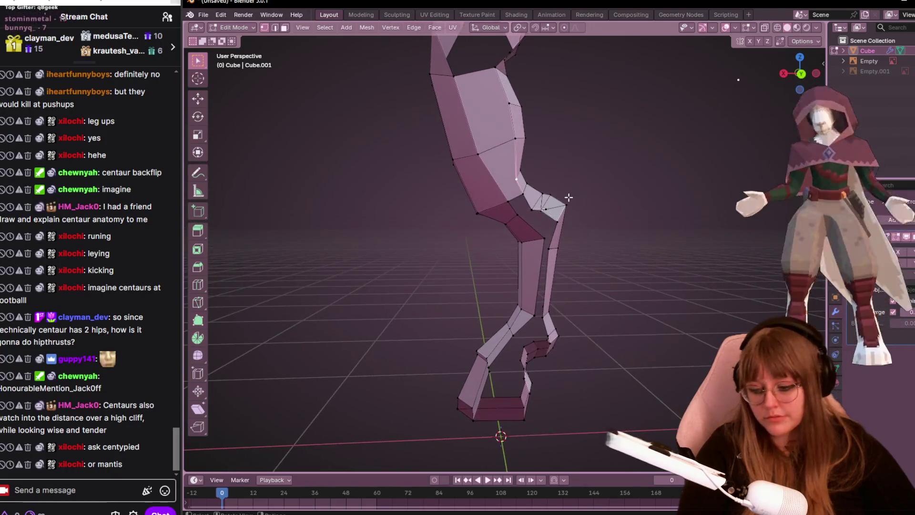
- Slide a joint vertex along its edge and inspect the upper leg joint
key("shift+v")
left_click(559, 185)
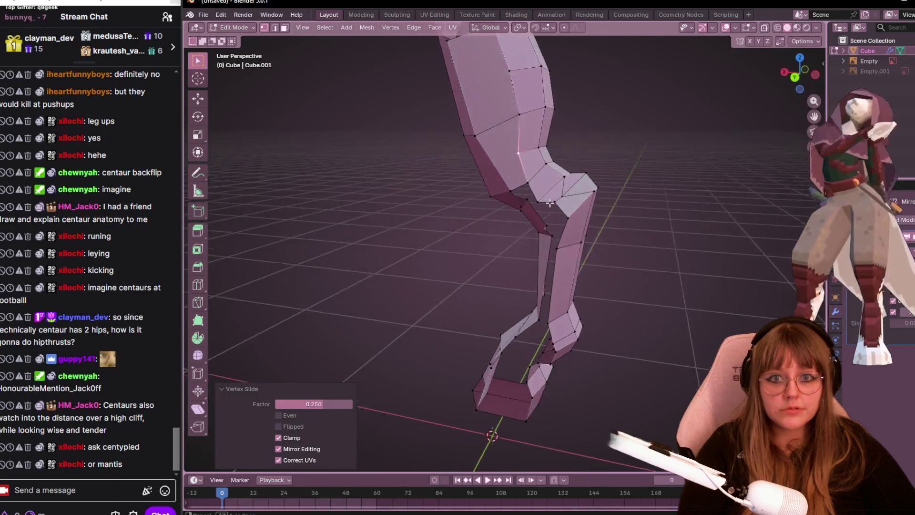
mouse_move(558, 185)
middle_mouse_down()
mouse_move(598, 160)
mouse_move(647, 199)
mouse_move(752, 200)
mouse_move(621, 261)
middle_mouse_up()
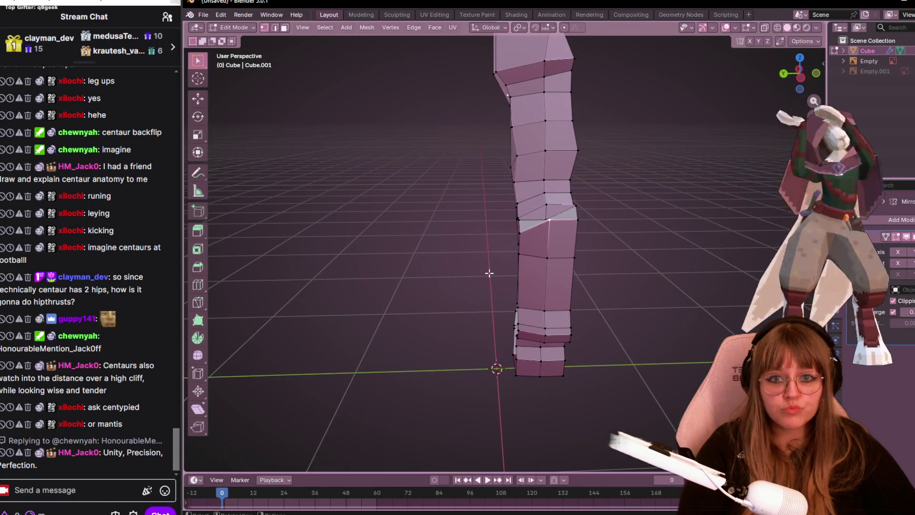
mouse_move(556, 224)
middle_mouse_down()
mouse_move(566, 238)
mouse_move(649, 171)
middle_mouse_up()
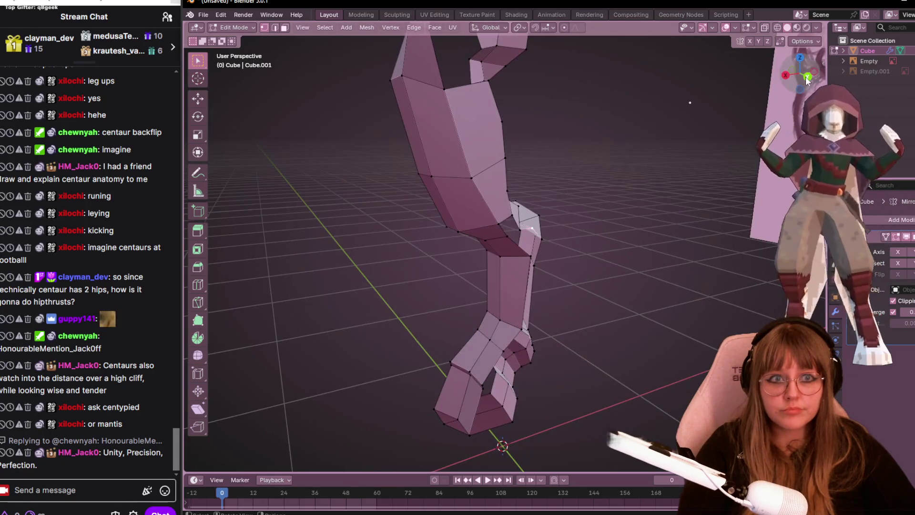
scroll(649, 172, "up", 1)
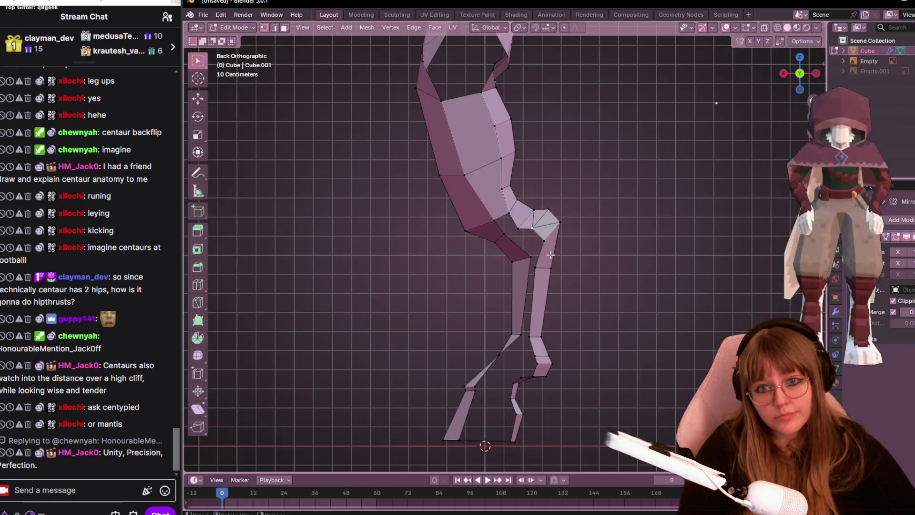
scroll(571, 241, "up", 1)
- Nudge a knee vertex in back view and review the joint in perspective
key("g")
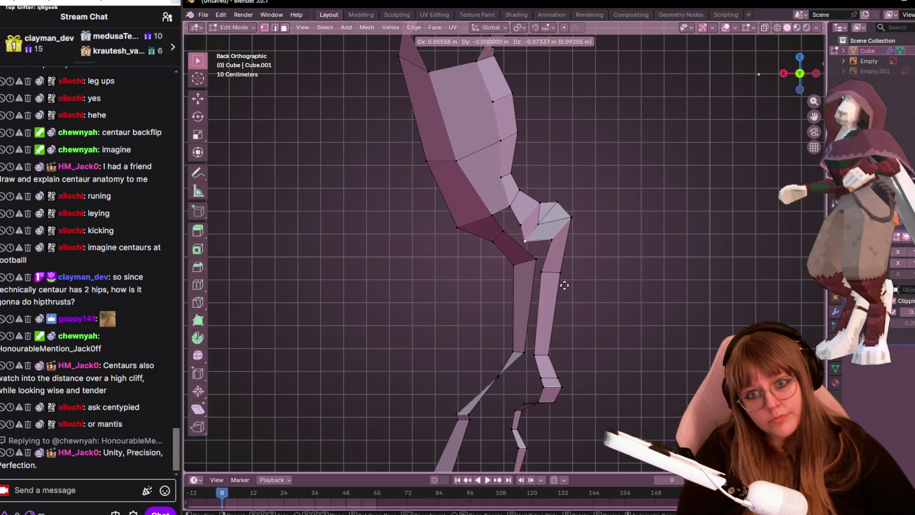
left_click(564, 285)
mouse_move(564, 285)
middle_mouse_down()
mouse_move(500, 308)
mouse_move(735, 289)
mouse_move(802, 293)
middle_mouse_up()
left_click(499, 308)
scroll(587, 287, "down", 3)
scroll(778, 298, "up", 3)
mouse_move(760, 268)
middle_mouse_down()
mouse_move(695, 217)
mouse_move(654, 159)
mouse_move(578, 212)
mouse_move(264, 207)
mouse_move(363, 229)
mouse_move(645, 328)
mouse_move(543, 243)
mouse_move(599, 270)
mouse_move(511, 194)
mouse_move(506, 219)
mouse_move(547, 248)
middle_mouse_up()
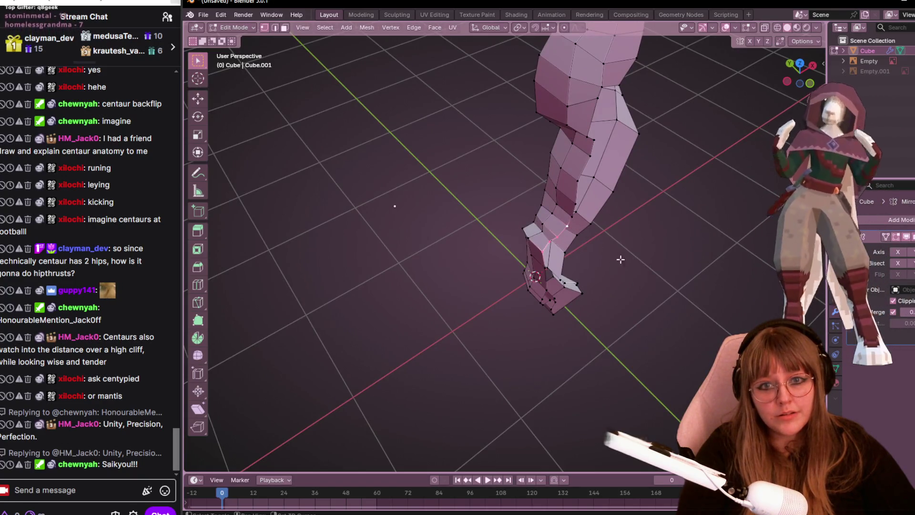
- In front orthographic view, move the hip vertices with two successive grabs
middle_click_drag(620, 260, 703, 206)
key("KP_1")
key("g")
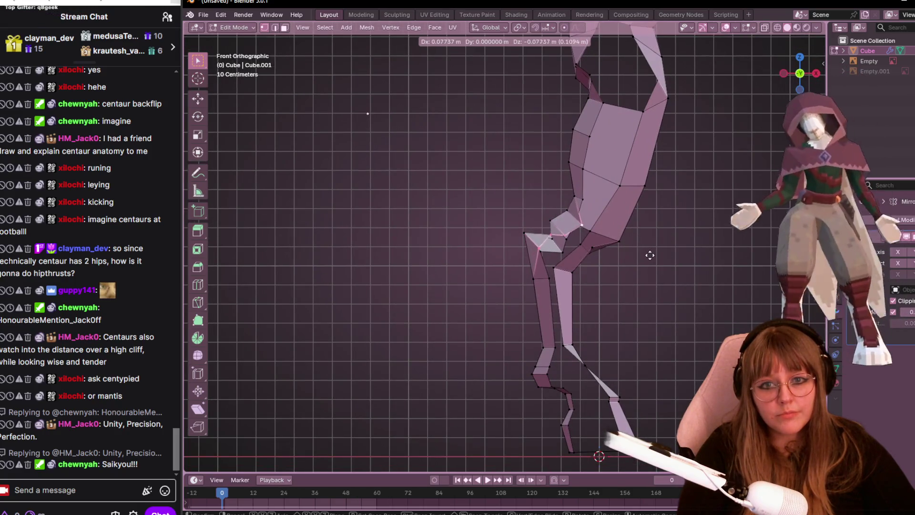
left_click(650, 255)
key("g")
left_click(577, 220)
mouse_move(577, 220)
middle_mouse_down()
mouse_move(594, 243)
mouse_move(558, 280)
middle_mouse_up()
mouse_move(608, 170)
middle_mouse_down()
mouse_move(602, 203)
mouse_move(615, 186)
middle_mouse_up()
key("KP_1")
scroll(644, 151, "up", 2)
scroll(644, 150, "up", 1)
- Pull the hip's left corner vertex down, compare against the reference plane, then switch to Clip Studio Paint
mouse_move(519, 164)
left_mouse_down()
mouse_move(524, 185)
mouse_move(587, 170)
left_mouse_up()
middle_click_drag(587, 170, 683, 209)
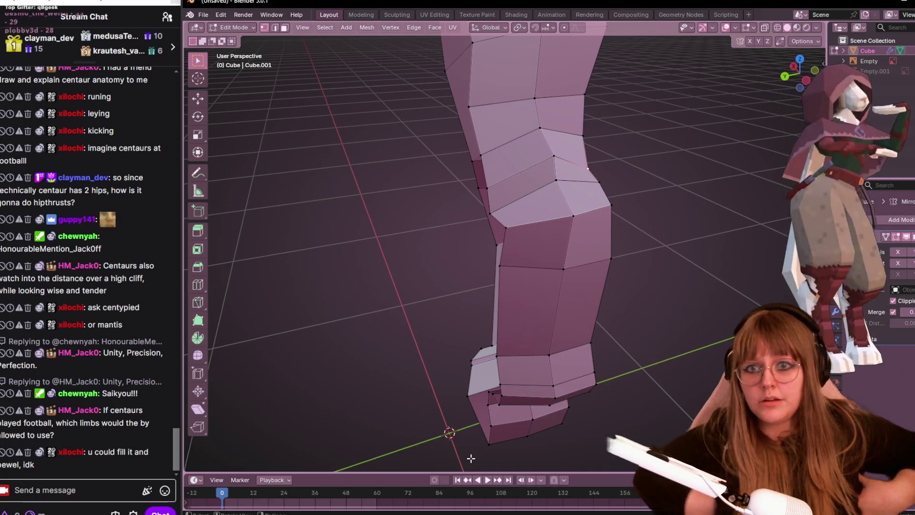
mouse_move(470, 459)
middle_mouse_down()
mouse_move(317, 322)
mouse_move(531, 237)
mouse_move(381, 450)
mouse_move(537, 323)
mouse_move(701, 217)
mouse_move(640, 219)
middle_mouse_up()
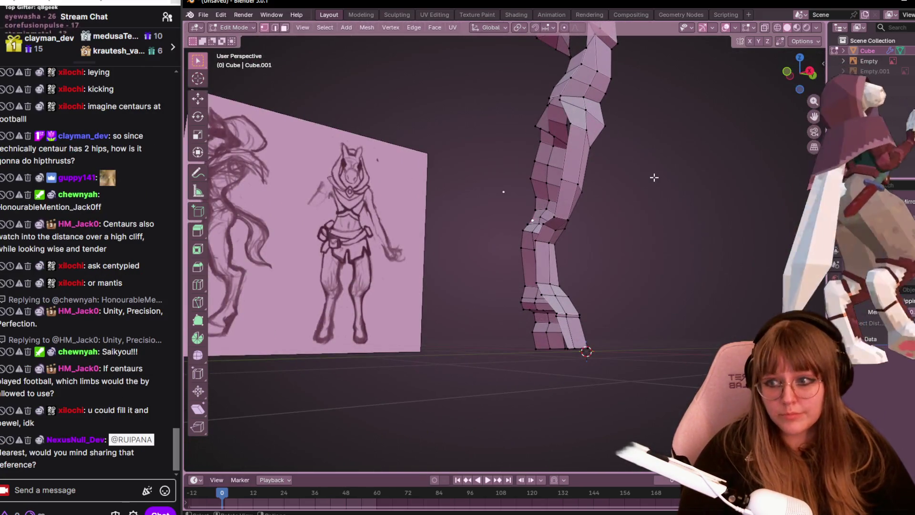
mouse_move(628, 99)
middle_mouse_down()
mouse_move(486, 174)
mouse_move(547, 224)
mouse_move(542, 208)
middle_mouse_up()
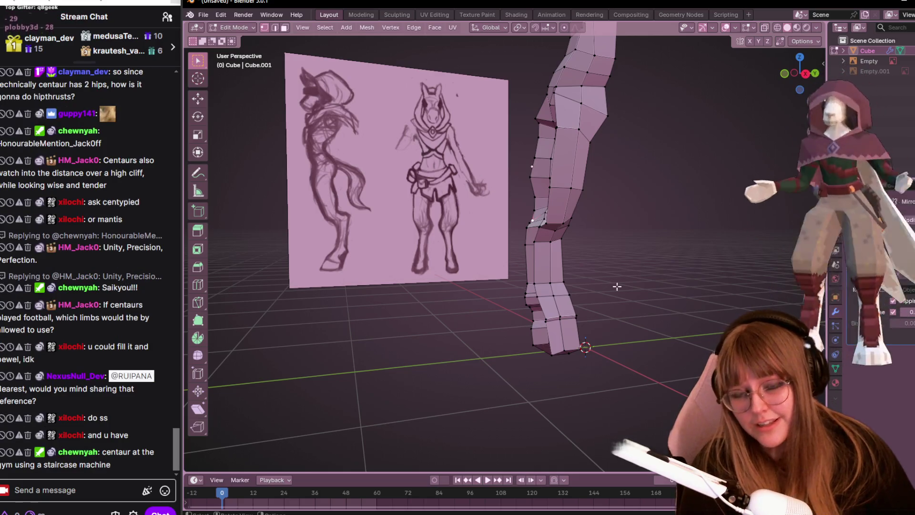
middle_click_drag(613, 286, 680, 215)
scroll(677, 217, "up", 2)
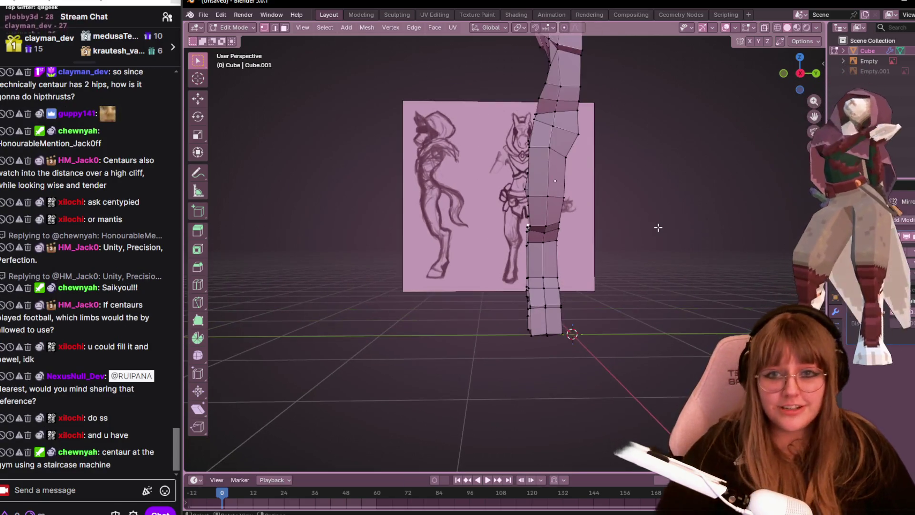
scroll(673, 221, "up", 2)
scroll(661, 228, "up", 2)
scroll(661, 227, "down", 2)
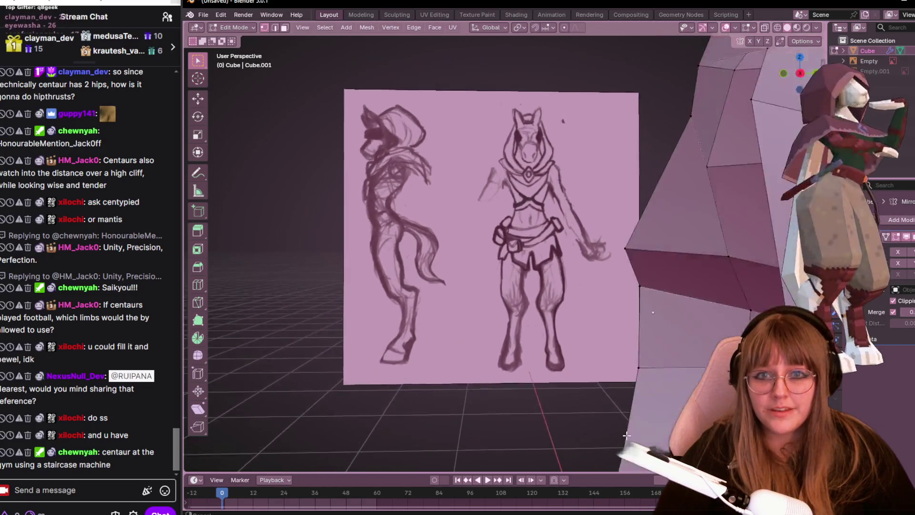
middle_click_drag(623, 51, 622, 186)
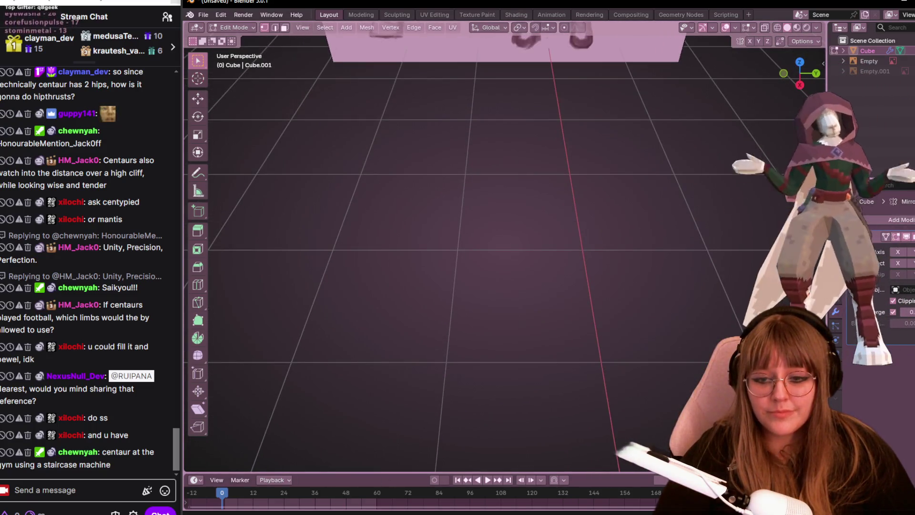
key("alt+Tab")
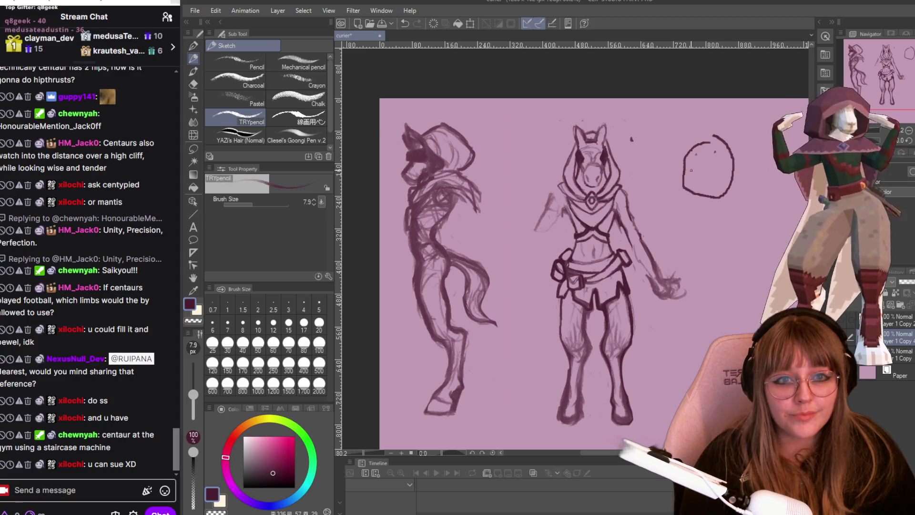
- Add a pencil stroke beside the circle doodle, then return to Blender's mesh and reference
mouse_move(658, 135)
left_mouse_down()
mouse_move(681, 153)
mouse_move(730, 144)
left_mouse_up()
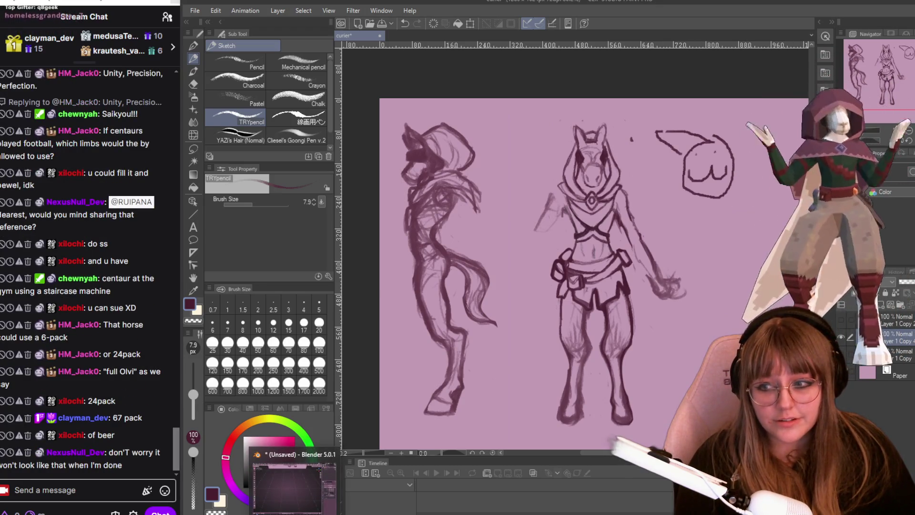
left_click(293, 483)
middle_click_drag(582, 303, 793, 85)
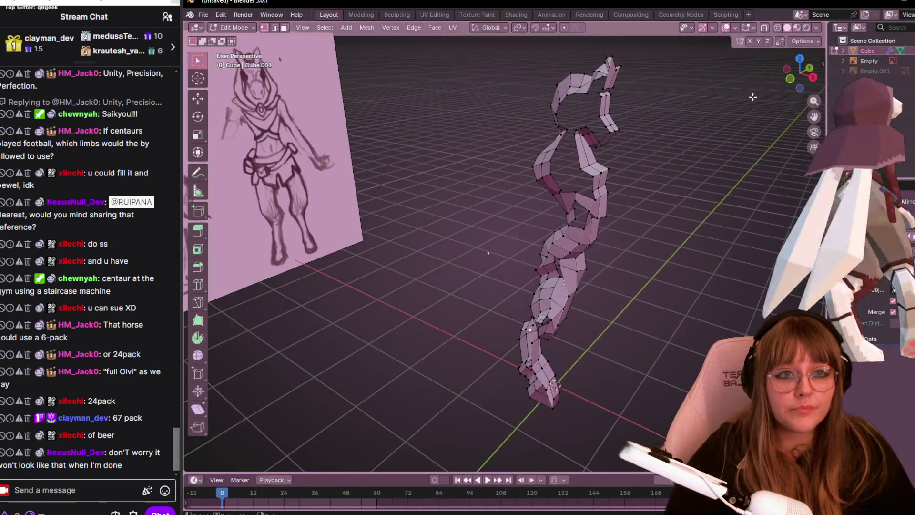
- In front view, raise the shoulder vertex with two moves
left_click(792, 82)
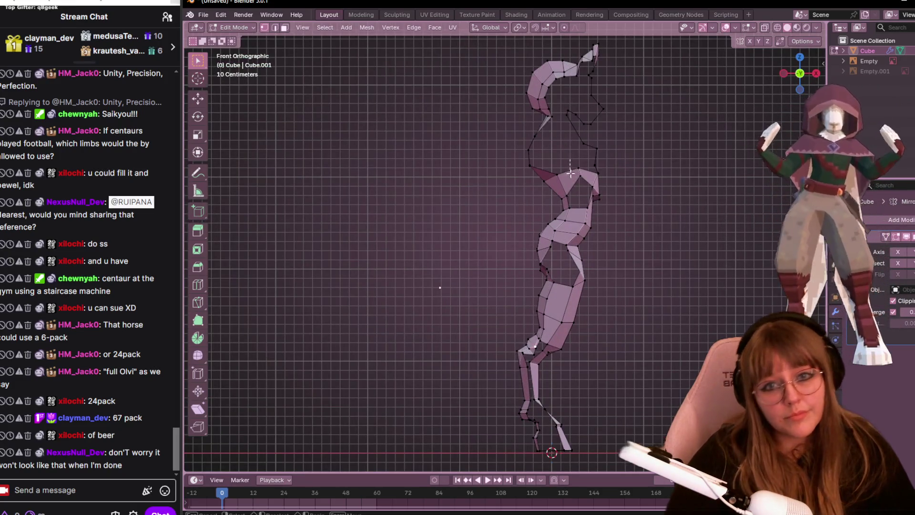
scroll(461, 248, "up", 1)
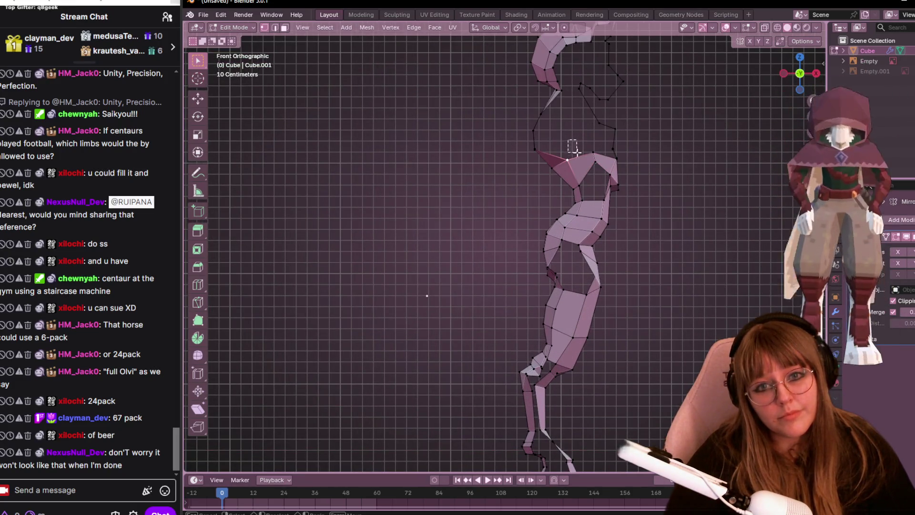
scroll(551, 158, "up", 2)
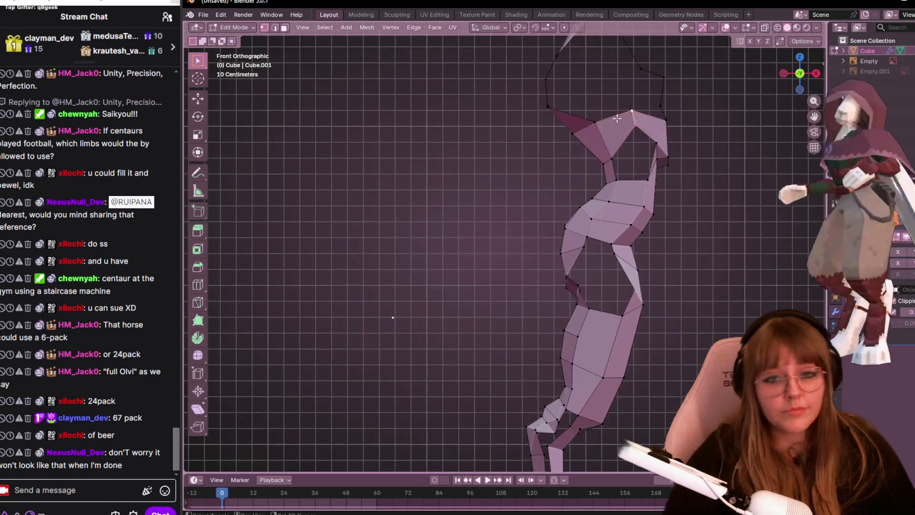
key("g")
left_click(504, 149)
key("g")
left_click(498, 141)
- Move the next upper-torso vertex and check the body from a lower perspective angle
key("g")
left_click(511, 146)
key("g")
left_click(528, 154)
mouse_move(529, 153)
middle_mouse_down()
mouse_move(442, 108)
mouse_move(675, 160)
mouse_move(650, 122)
middle_mouse_up()
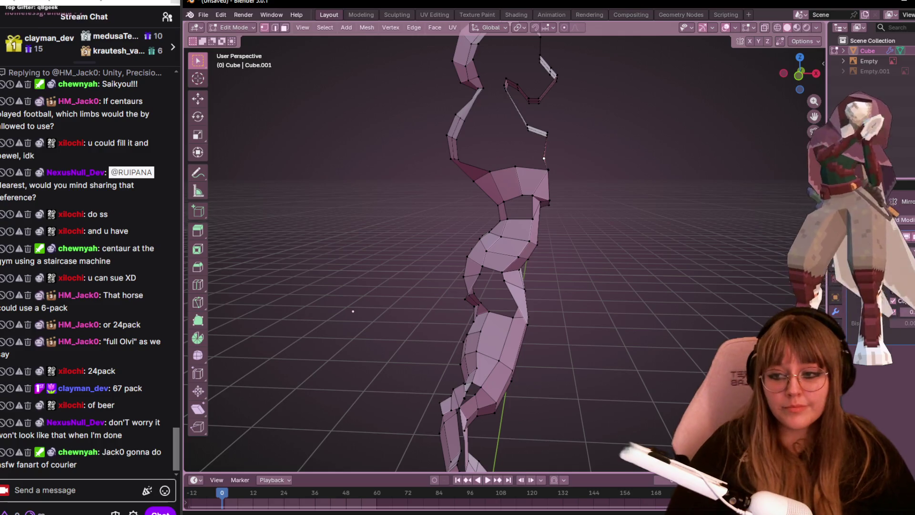
middle_click_drag(562, 145, 487, 133)
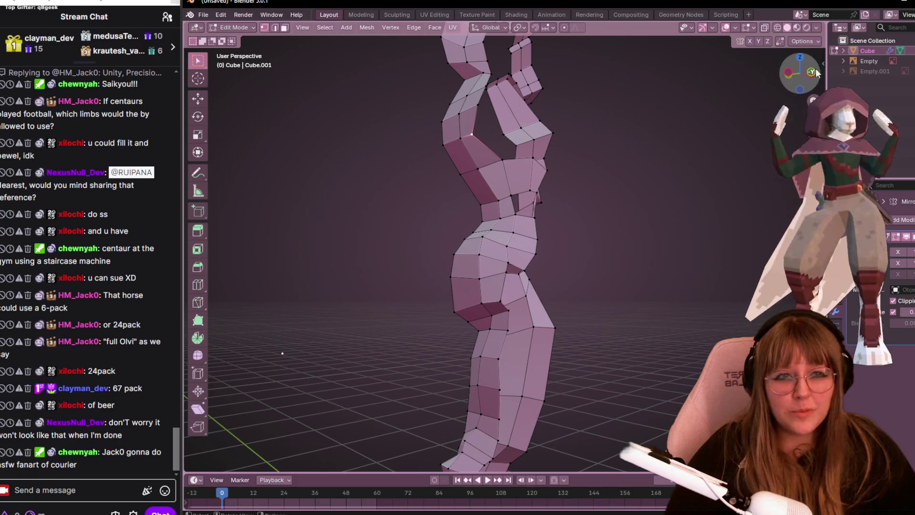
key("KP_3")
scroll(490, 227, "down", 2)
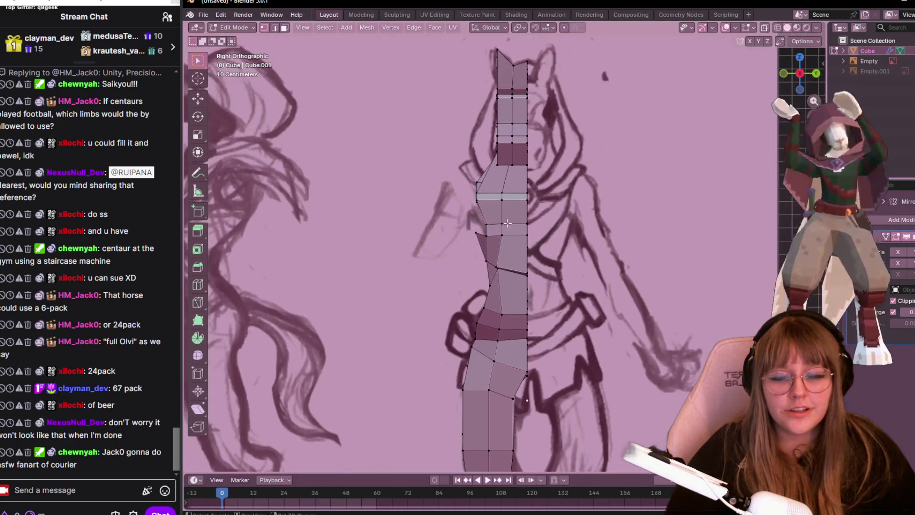
- Move and rotate the upper torso and chest vertices onto the reference sketch lines
key("g")
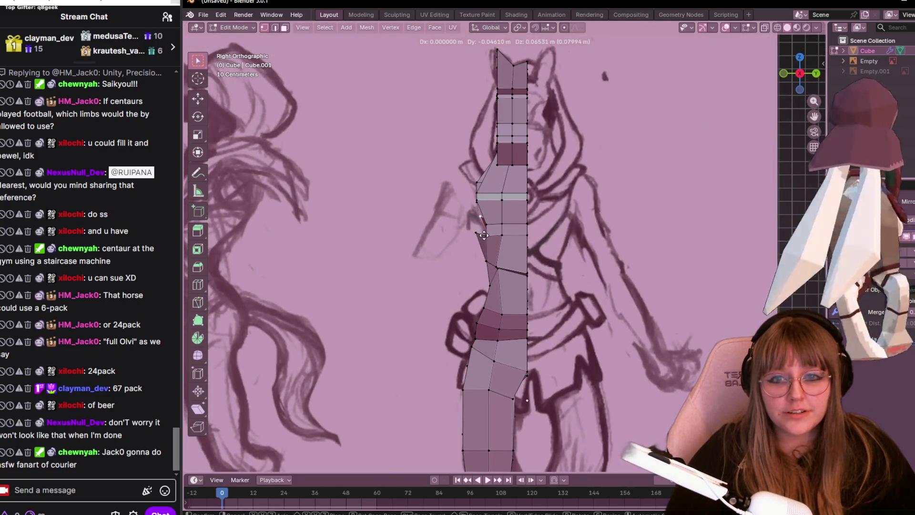
left_click(470, 179)
key("g")
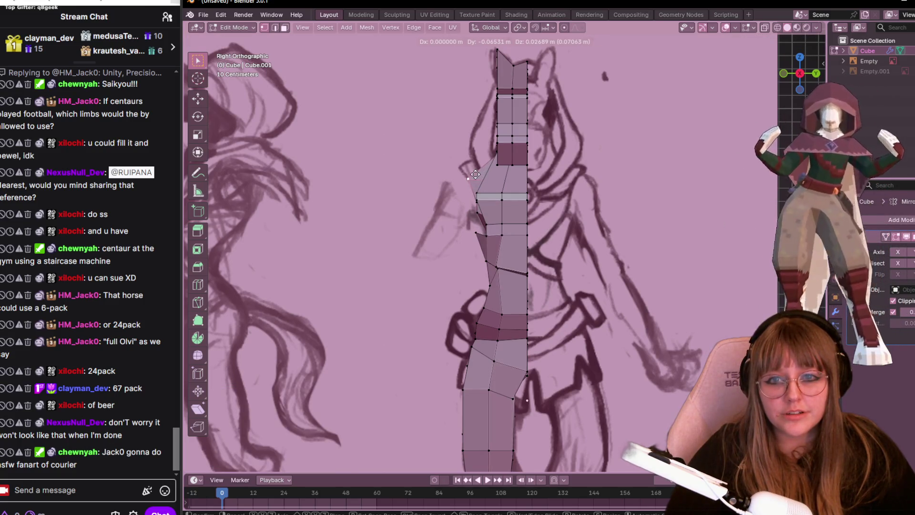
left_click(481, 168)
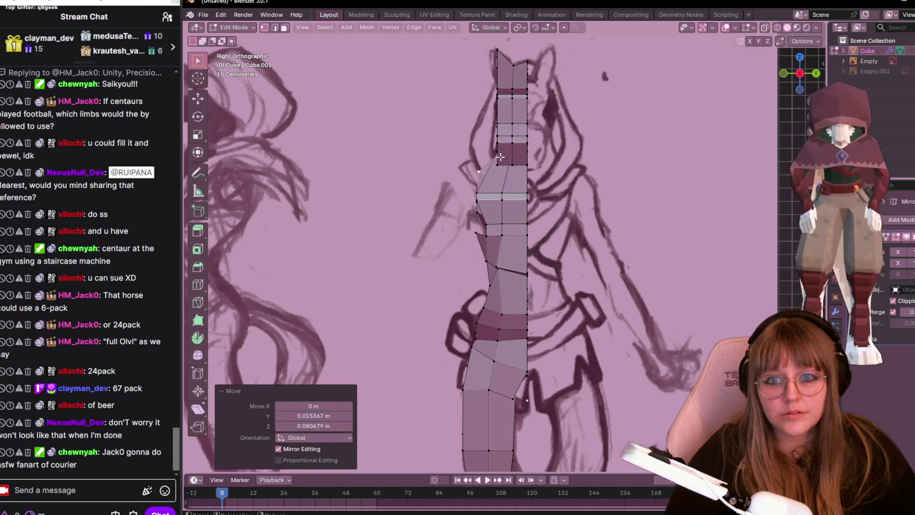
key("g")
left_click(503, 185)
key("g")
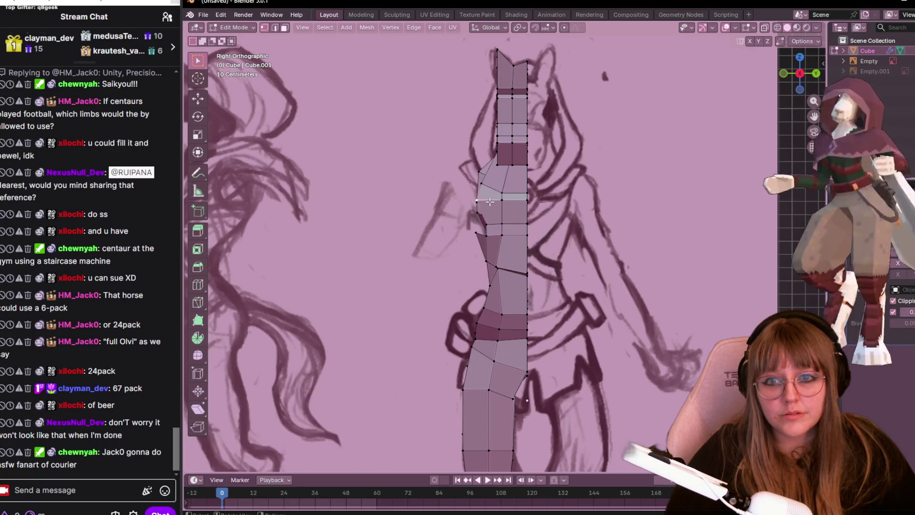
left_click(484, 174)
key("r")
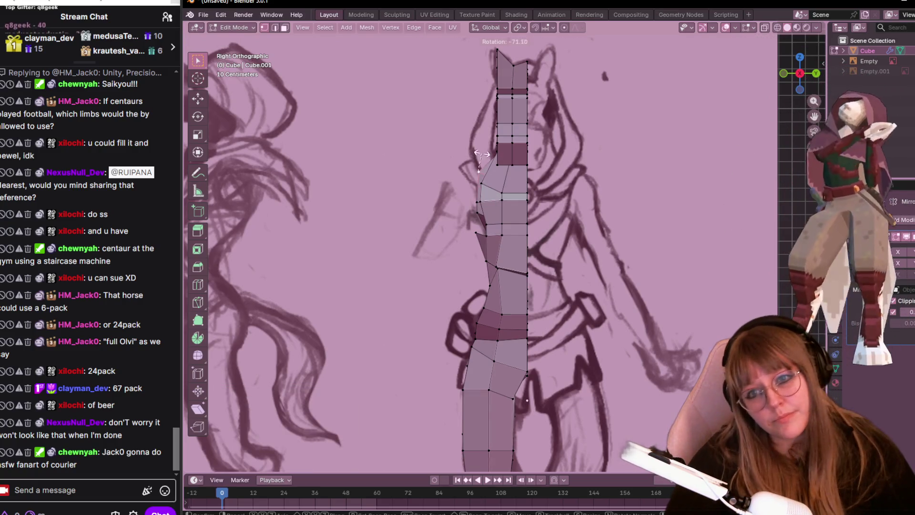
left_click(473, 301)
- Extrude a new edge out from the shoulder vertex to start the arm, then switch to the sketch app
key("g")
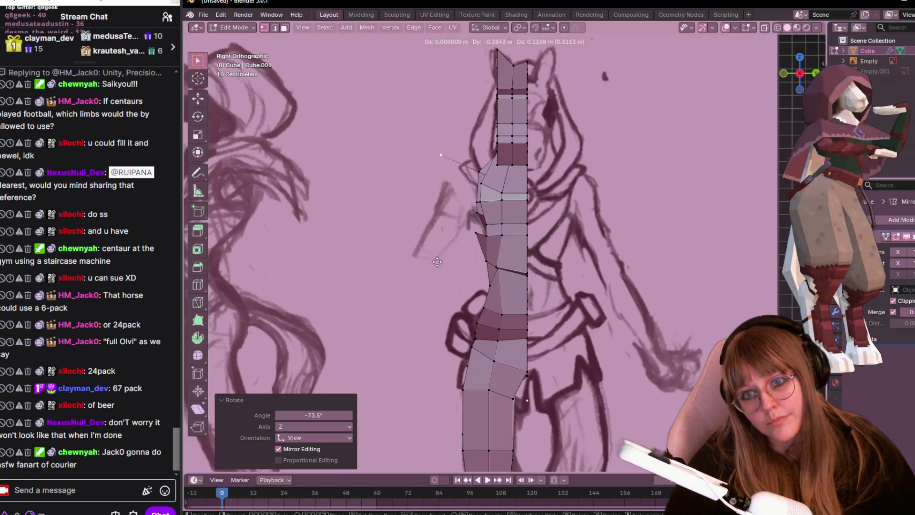
left_click(456, 265)
key("e")
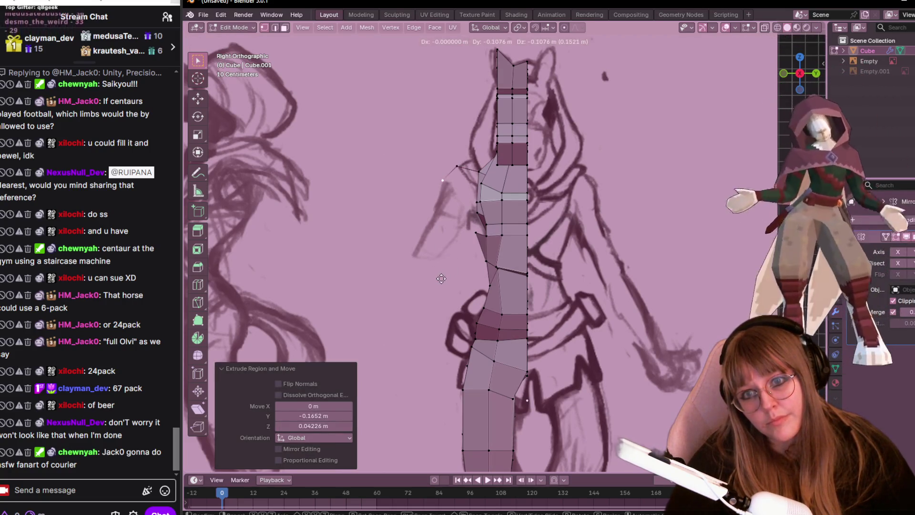
middle_click_drag(440, 309, 468, 244, "shift")
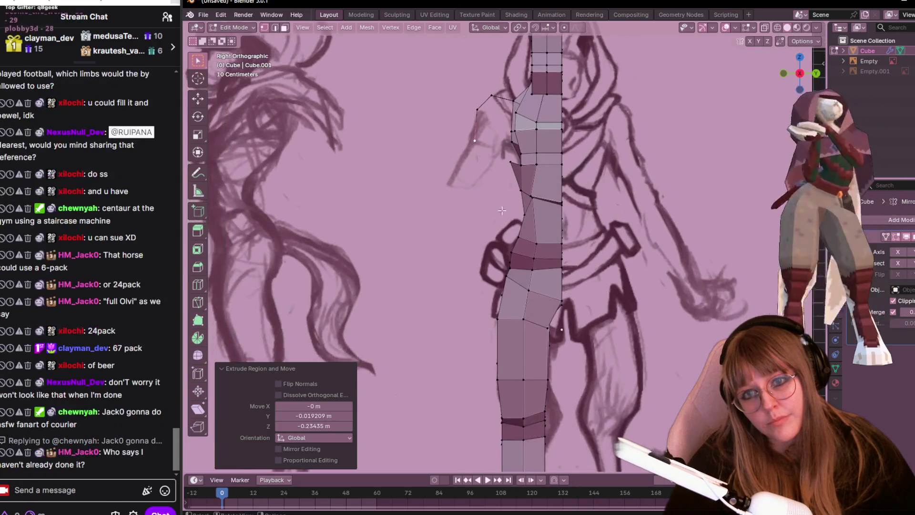
left_click(467, 256)
scroll(466, 256, "down", 3)
scroll(533, 402, "down", 1)
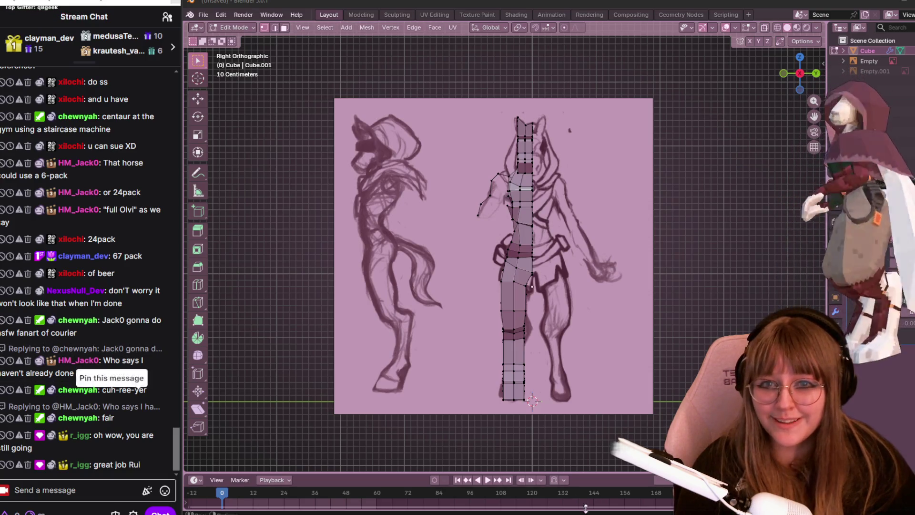
key("alt+Tab")
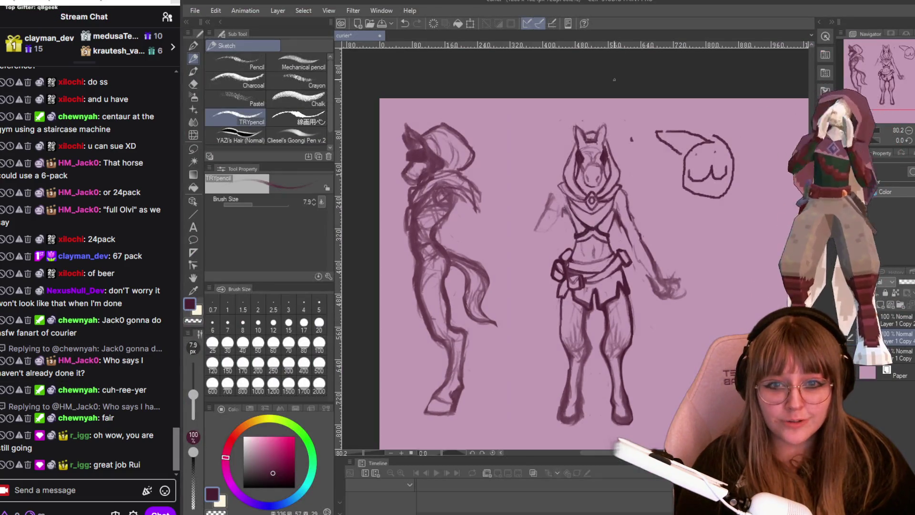
key("ctrl+minus")
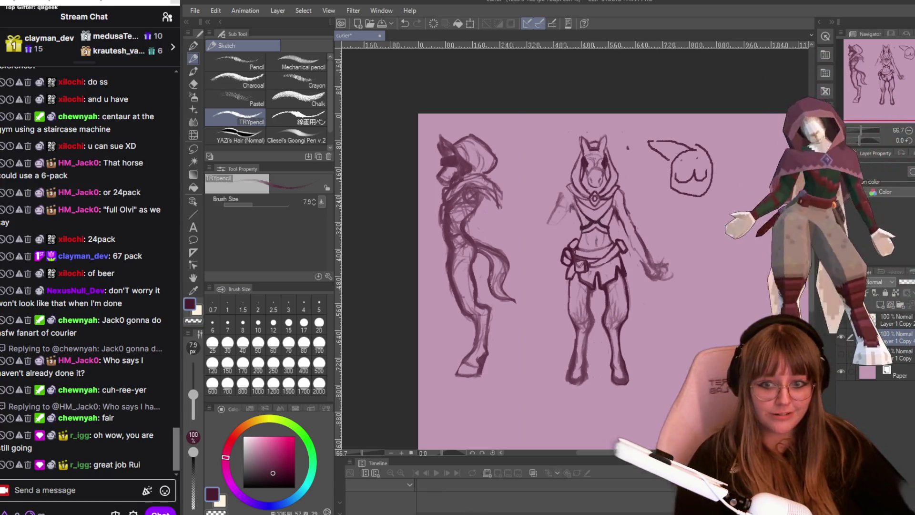
key("alt+Tab")
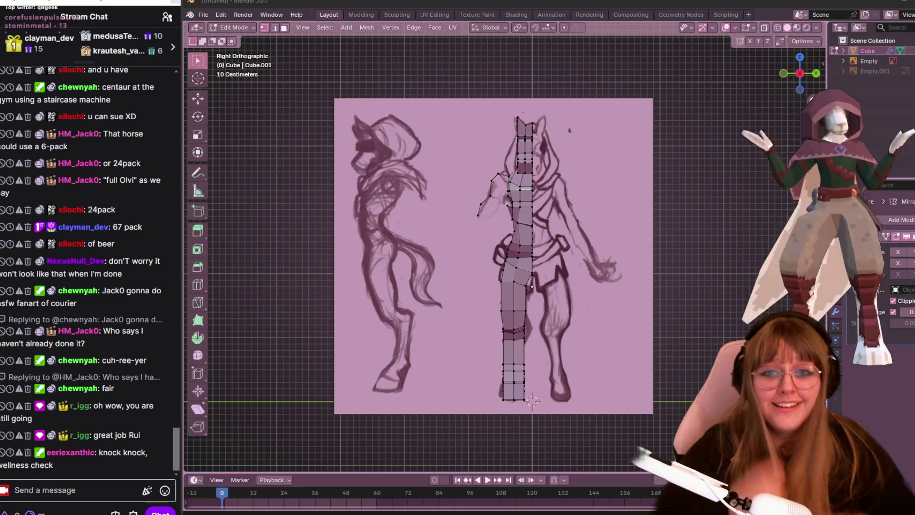
scroll(499, 133, "up", 2)
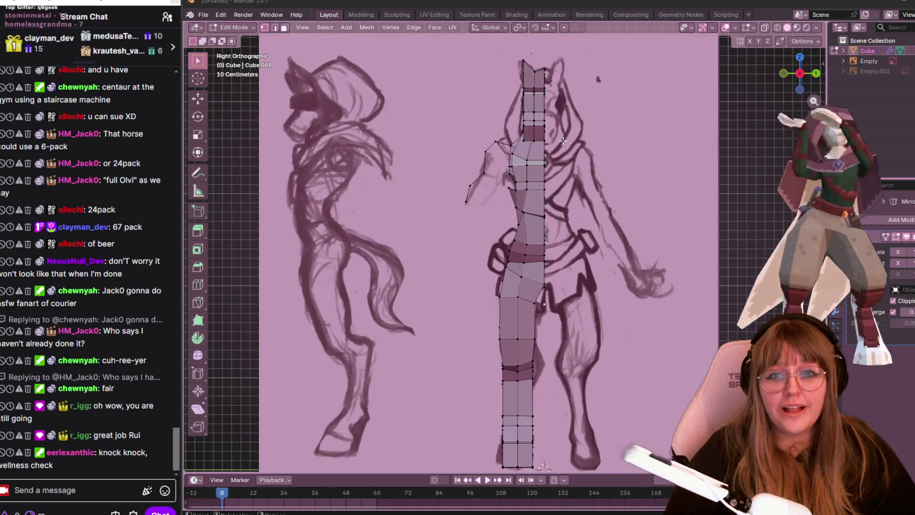
scroll(563, 142, "up", 1)
- Move the side torso and waist vertices one by one onto the sketch outline and check in perspective
key("g")
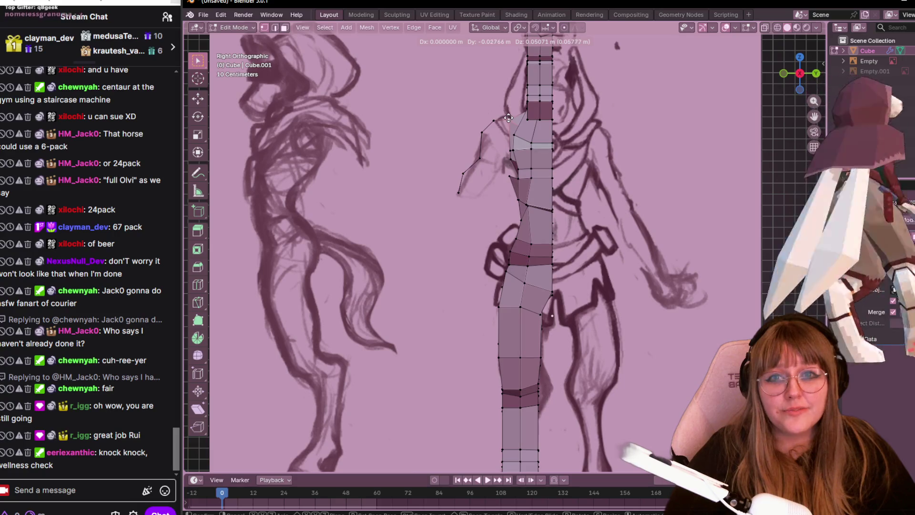
left_click(507, 139)
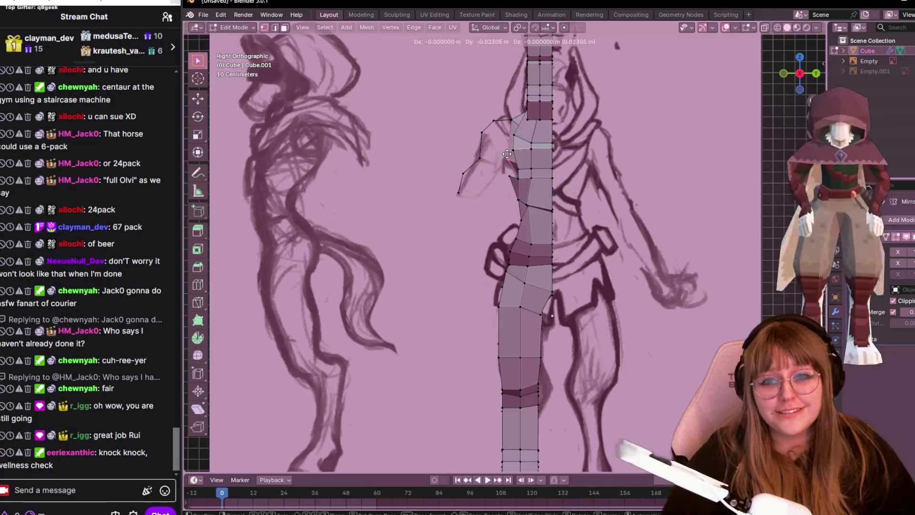
left_click(510, 154)
key("g")
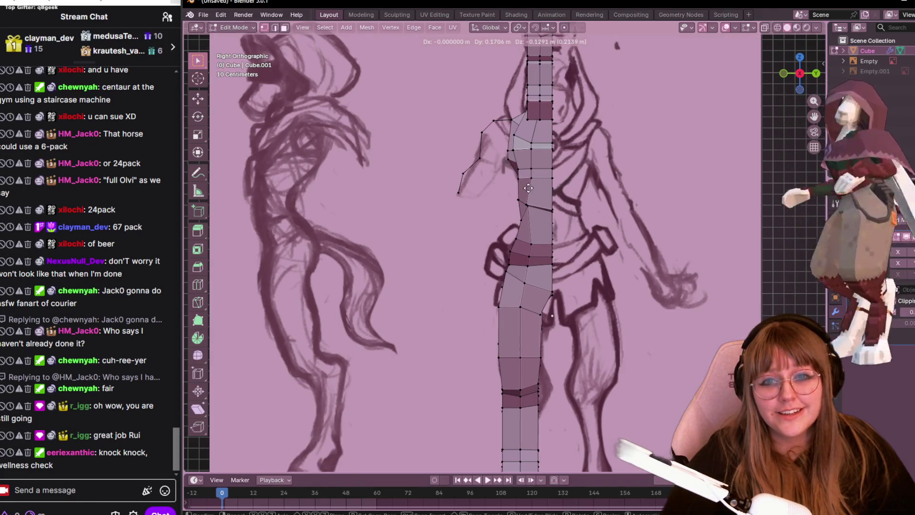
left_click(515, 192)
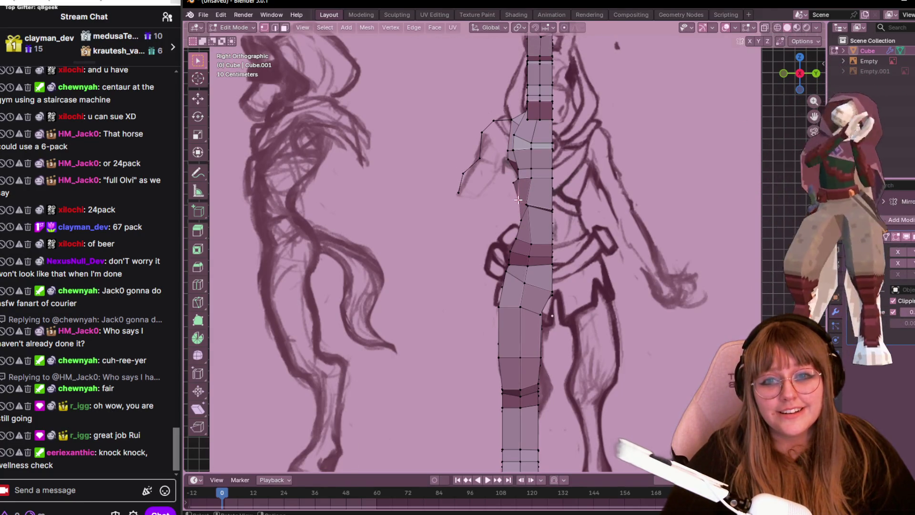
key("g")
left_click(521, 200)
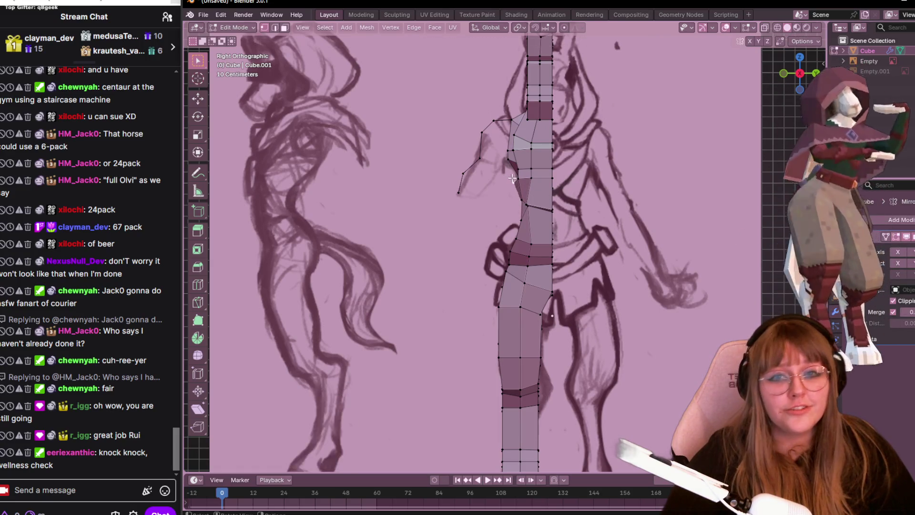
key("g")
left_click(513, 177)
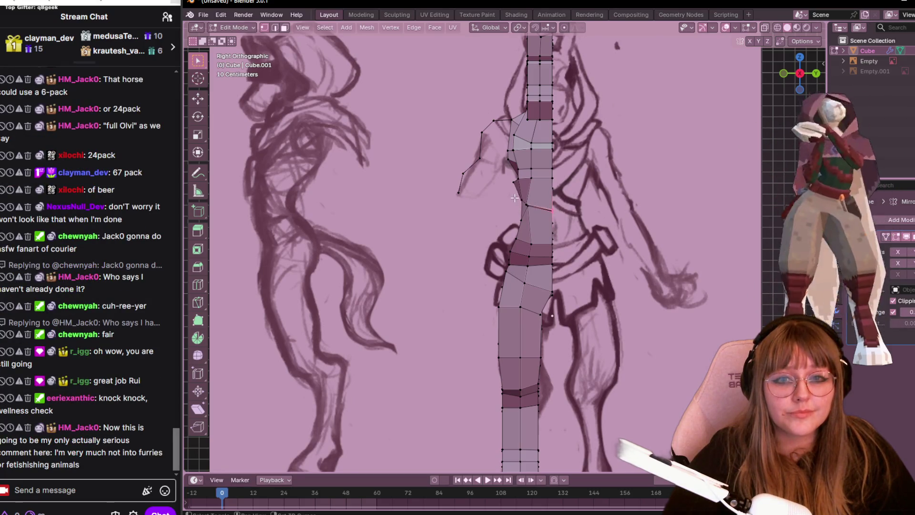
key("g")
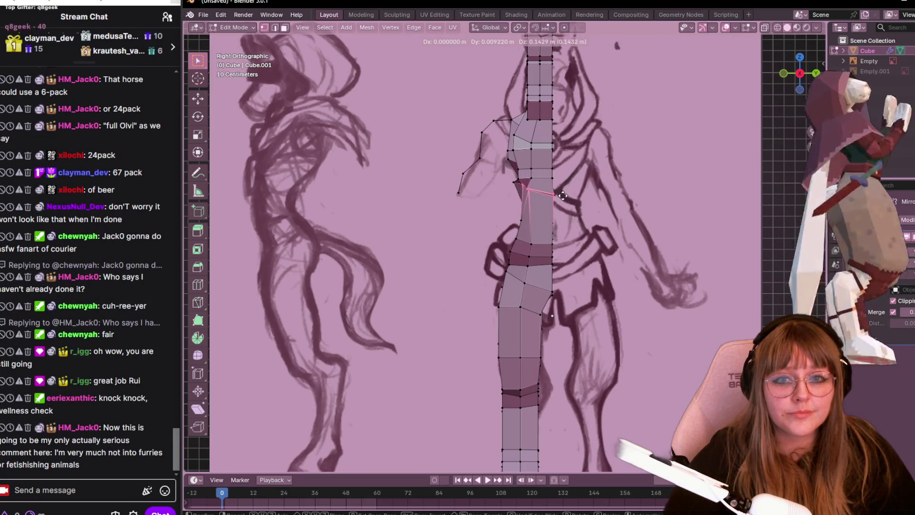
left_click(535, 209)
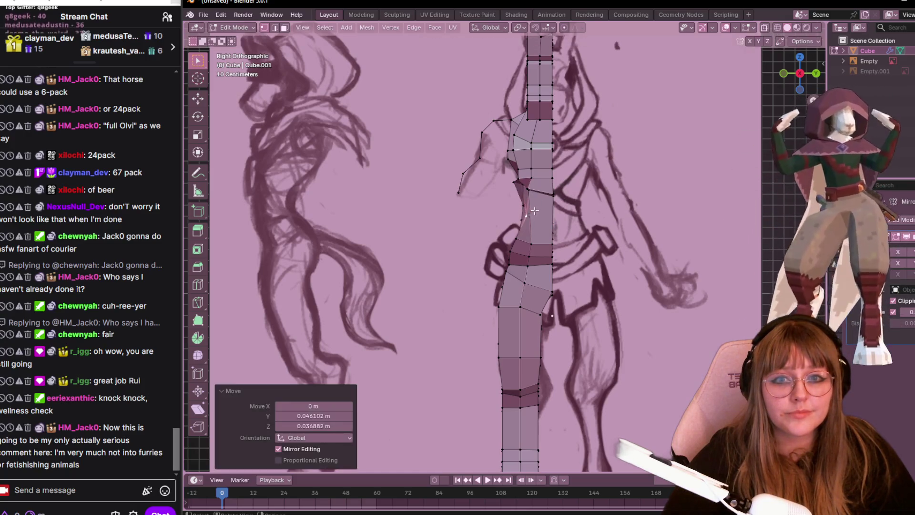
mouse_move(535, 209)
middle_mouse_down()
mouse_move(366, 211)
mouse_move(740, 232)
middle_mouse_up()
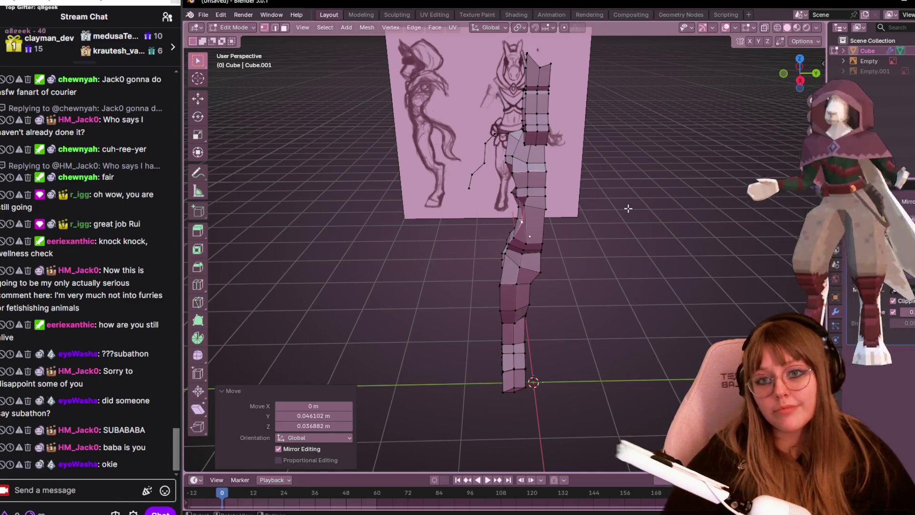
- In Right view, move the edge just below the chest slightly to align with the sketch
key("KP_3")
scroll(567, 138, "up", 4)
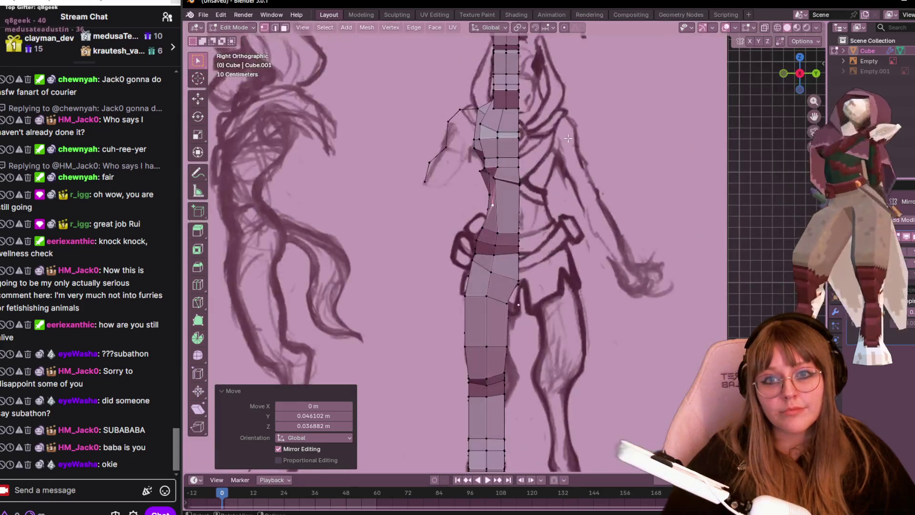
scroll(567, 138, "up", 2)
middle_click_drag(567, 139, 560, 136)
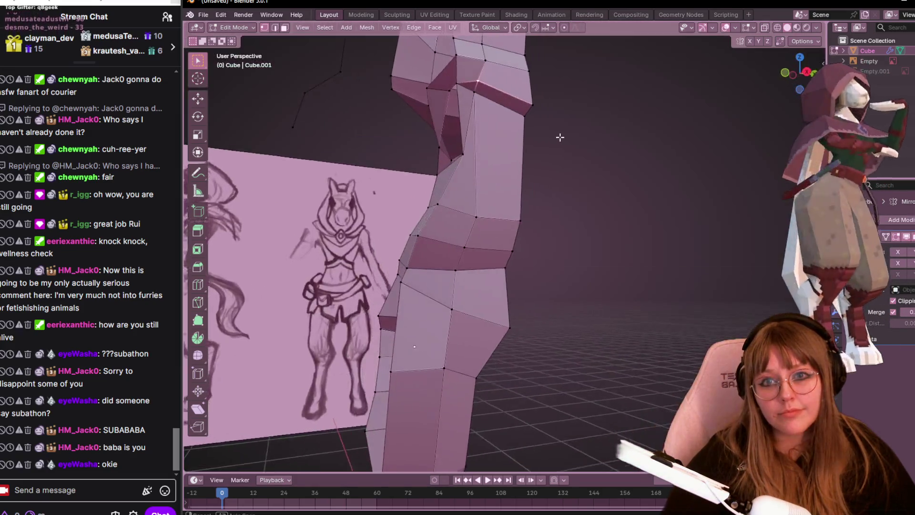
key("KP_3")
scroll(807, 73, "up", 3)
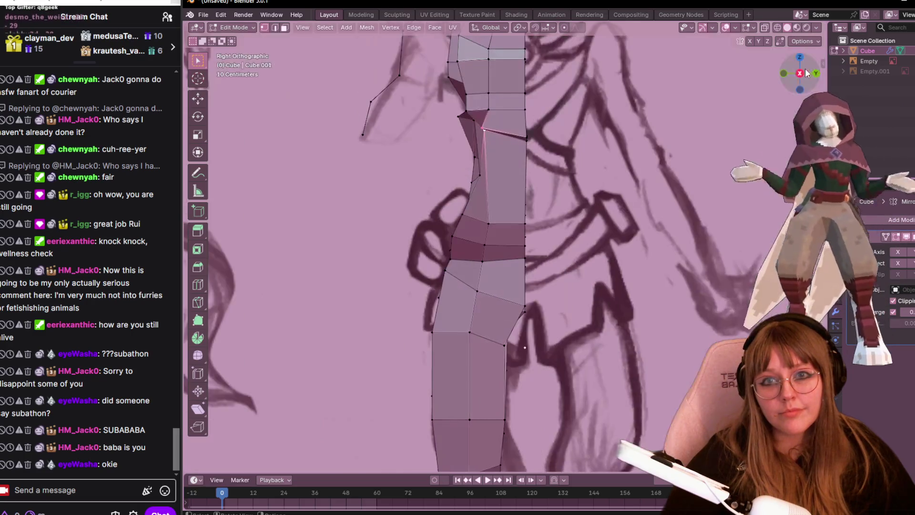
left_click(490, 125)
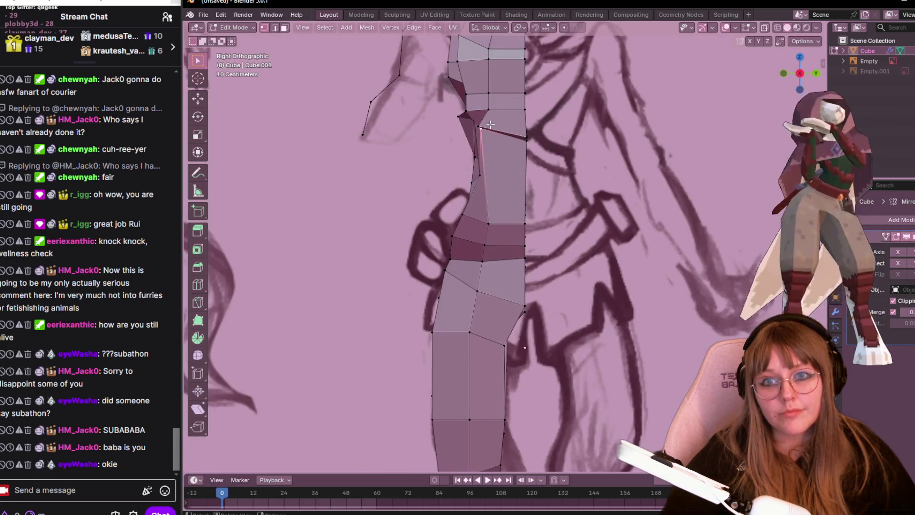
key("g")
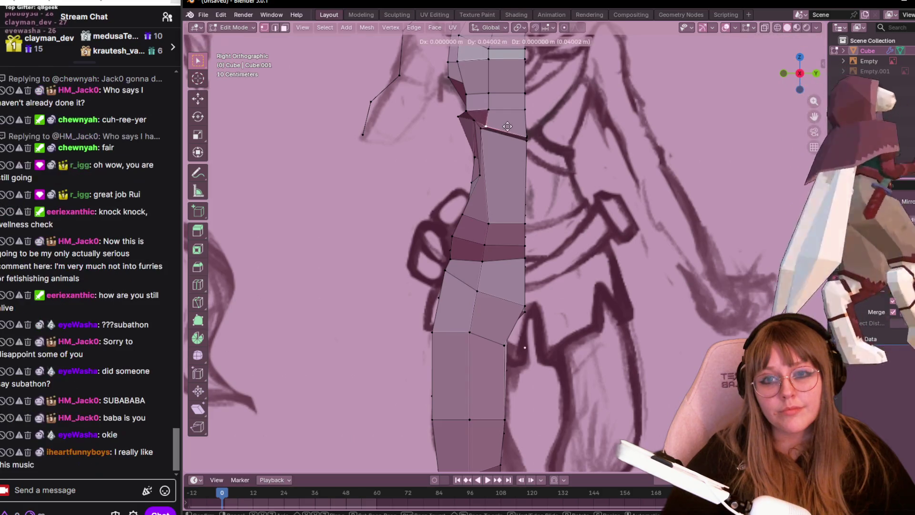
left_click(507, 126)
scroll(491, 163, "down", 2)
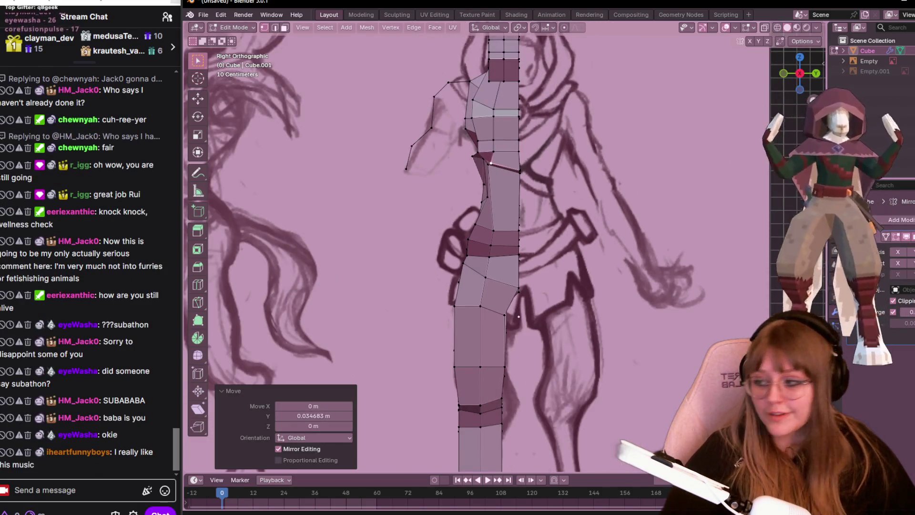
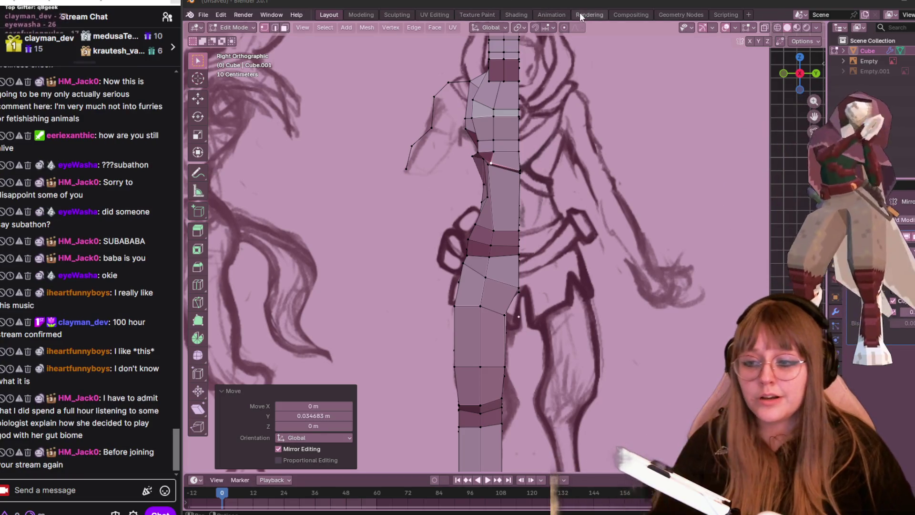
- Pull a hip vertex onto the side-view sketch outline and check it in perspective
middle_click_drag(551, 180, 551, 172, "shift")
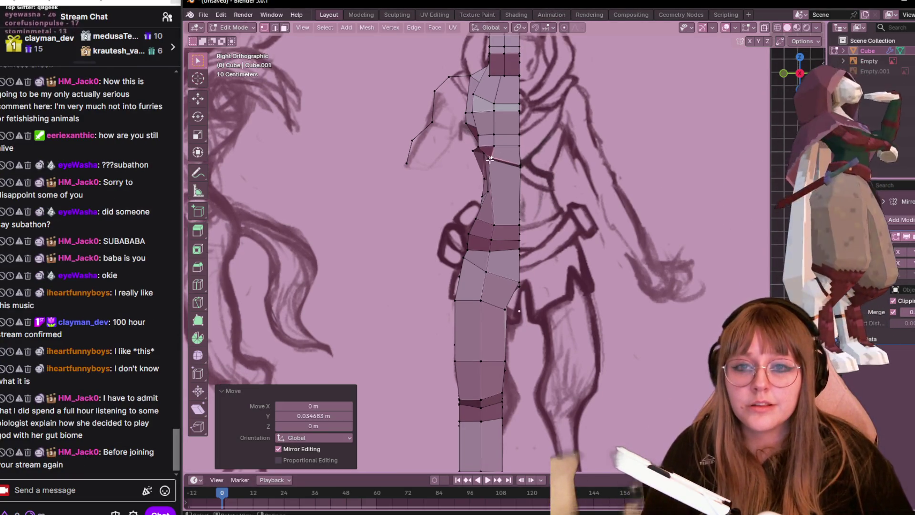
middle_click_drag(490, 161, 495, 147)
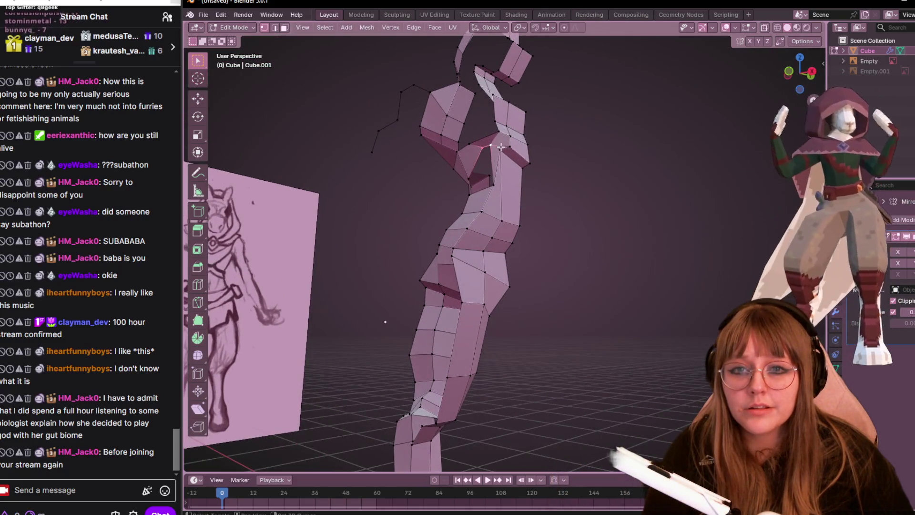
left_click(812, 73)
key("g")
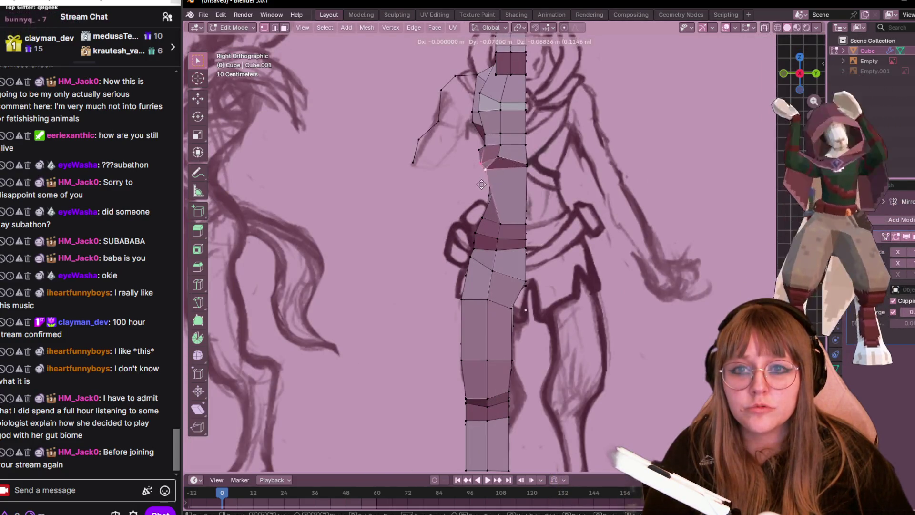
left_click(501, 145)
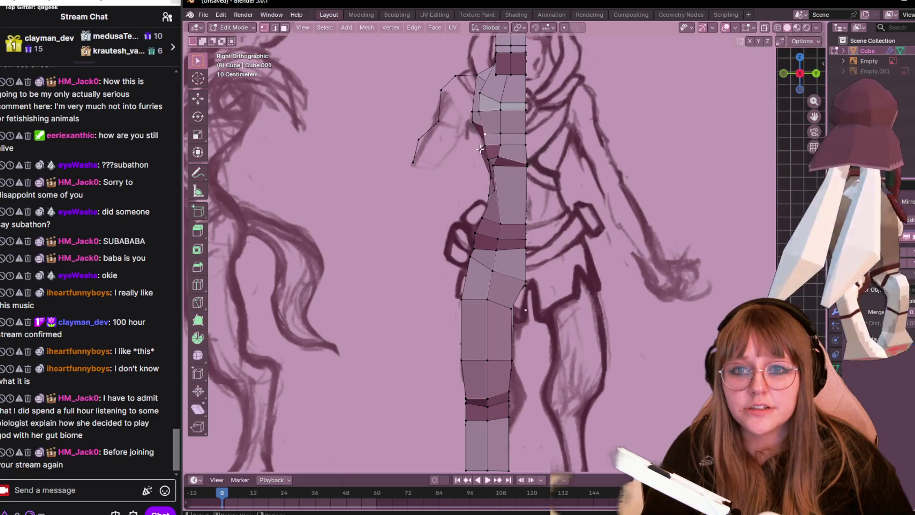
mouse_move(523, 144)
middle_mouse_down()
mouse_move(491, 168)
mouse_move(593, 162)
mouse_move(464, 142)
mouse_move(501, 137)
mouse_move(477, 158)
middle_mouse_up()
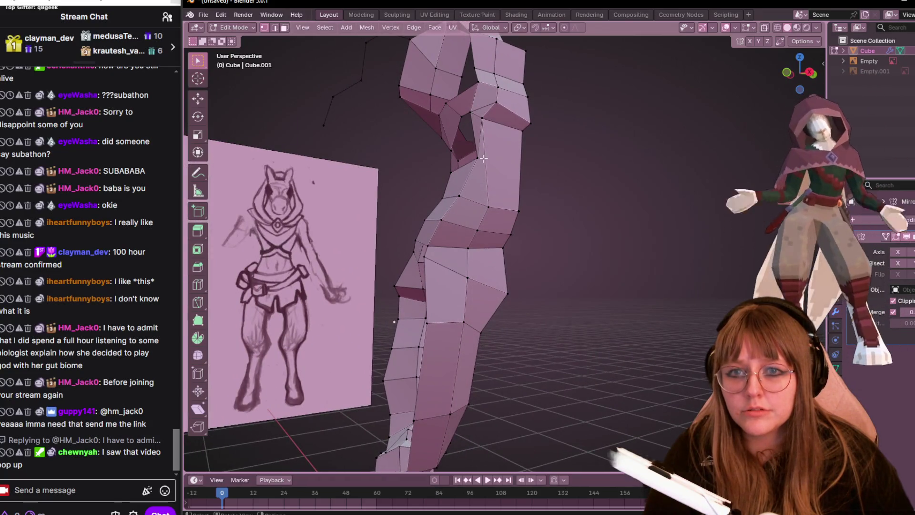
- Move the waist vertices to the sketch outline from the side view and review the hip shape
key("KP_3")
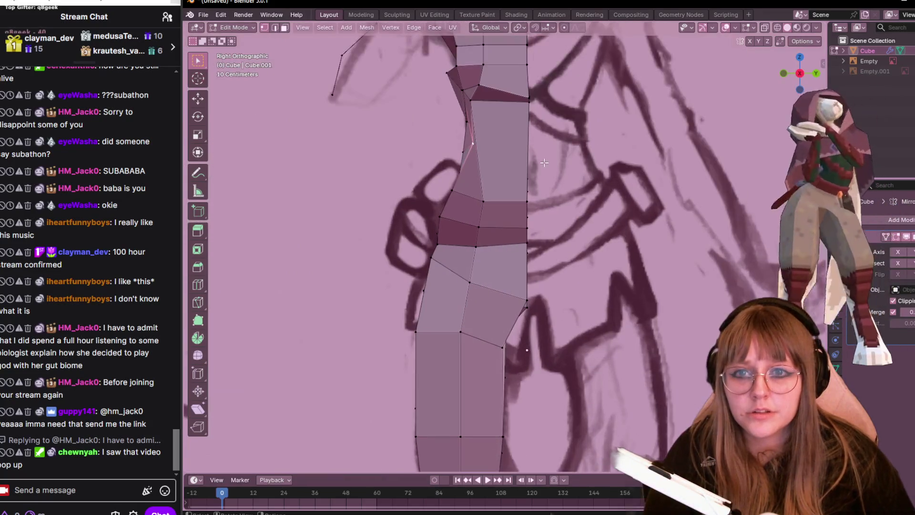
key("g")
key("g")
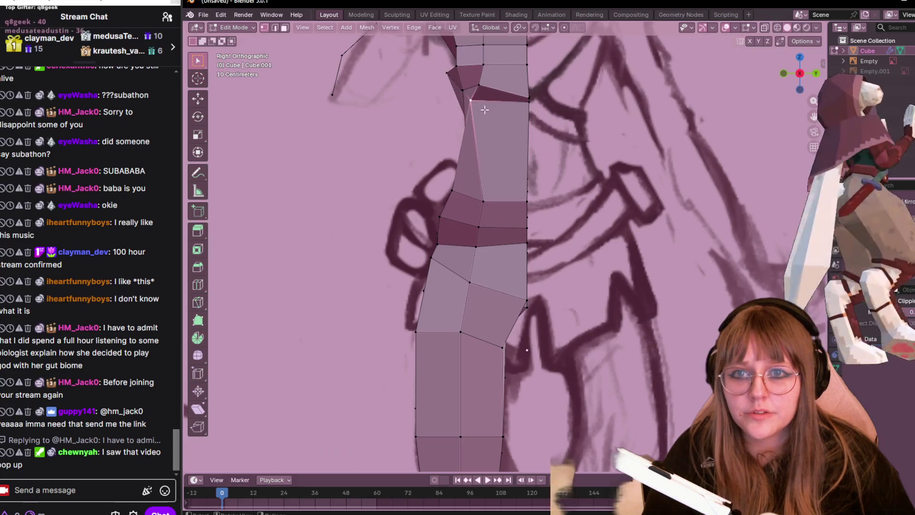
left_click(500, 136)
mouse_move(501, 136)
middle_mouse_down()
mouse_move(543, 161)
mouse_move(593, 157)
middle_mouse_up()
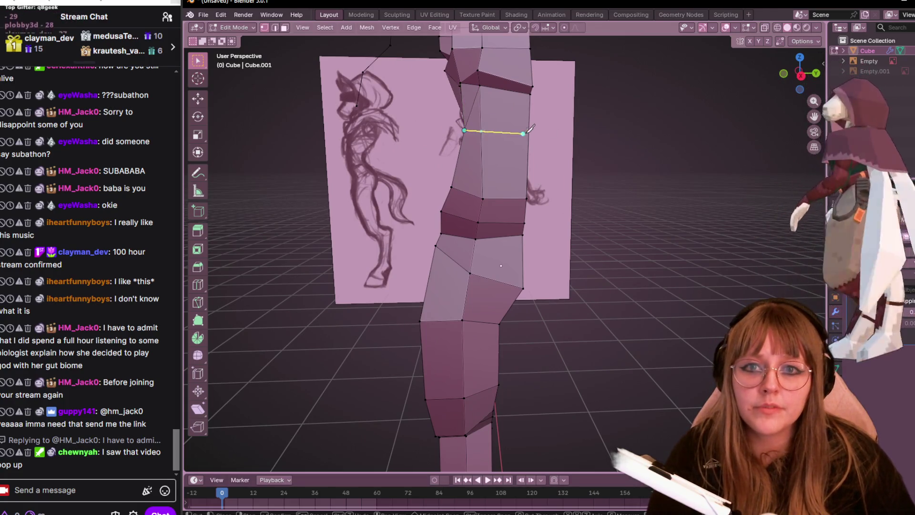
- Slide the upper-thigh edge vertex onto the hip outline and inspect the leg from several angles
key("g")
key("g")
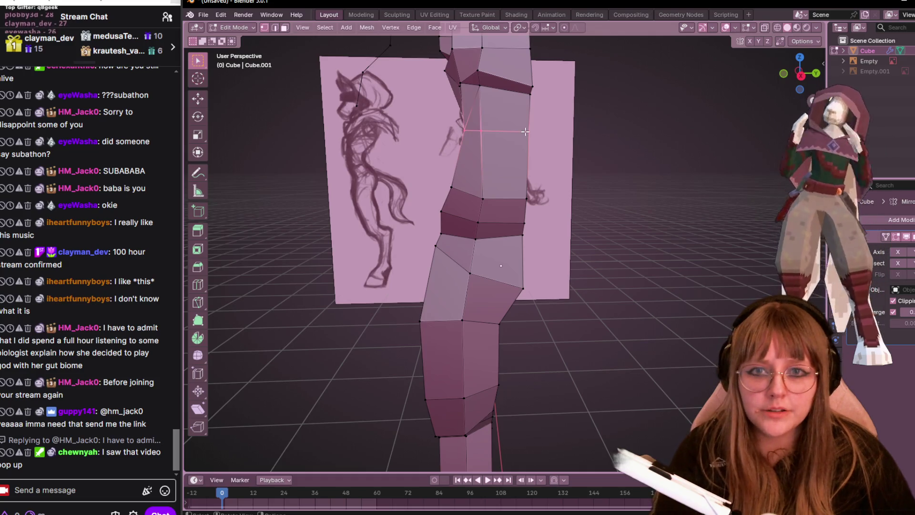
key("KP_3")
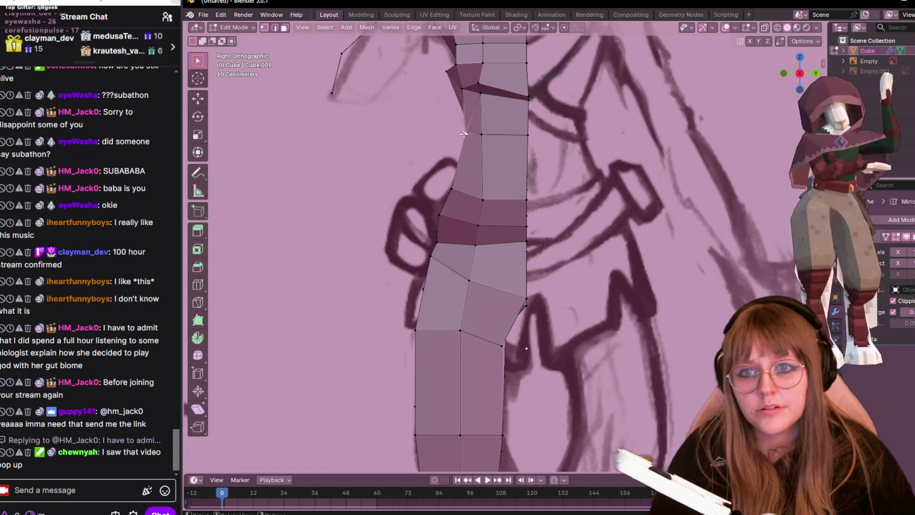
middle_click_drag(487, 124, 498, 88)
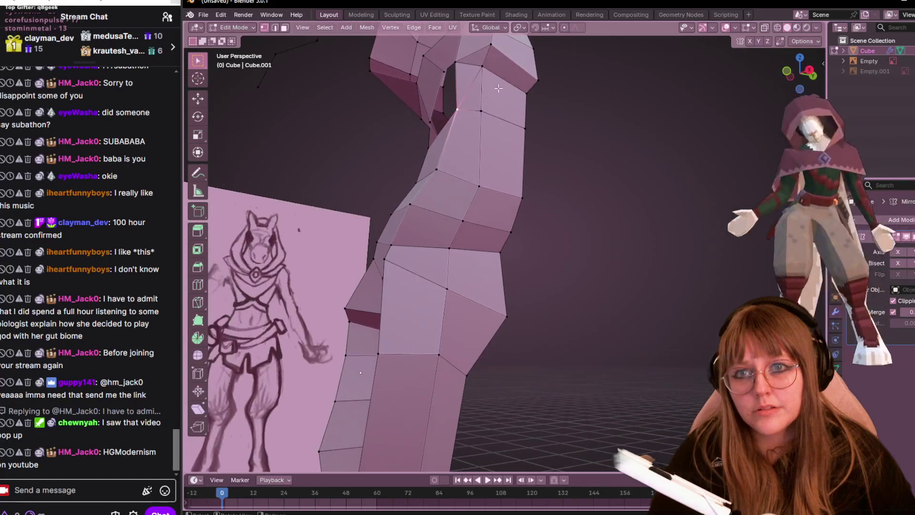
mouse_move(452, 68)
middle_mouse_down()
mouse_move(471, 162)
mouse_move(632, 162)
mouse_move(475, 188)
mouse_move(603, 168)
mouse_move(577, 238)
middle_mouse_up()
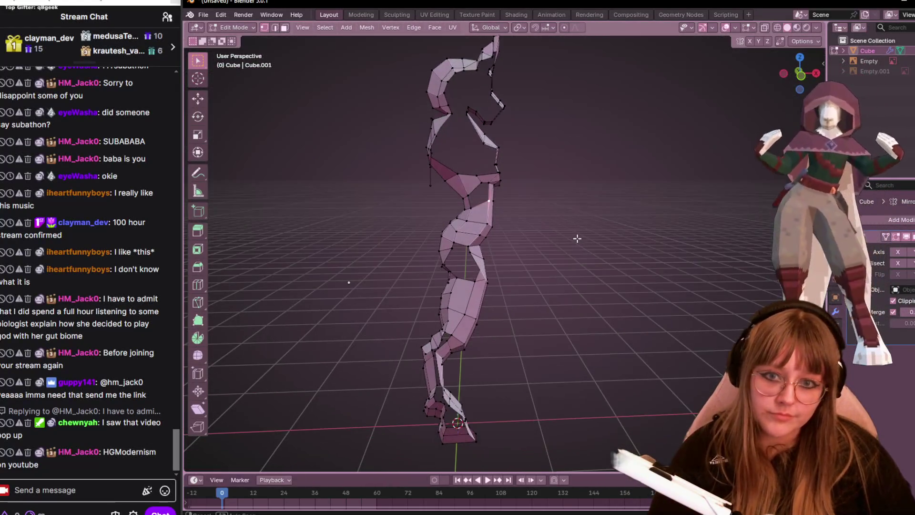
middle_click_drag(457, 304, 792, 74)
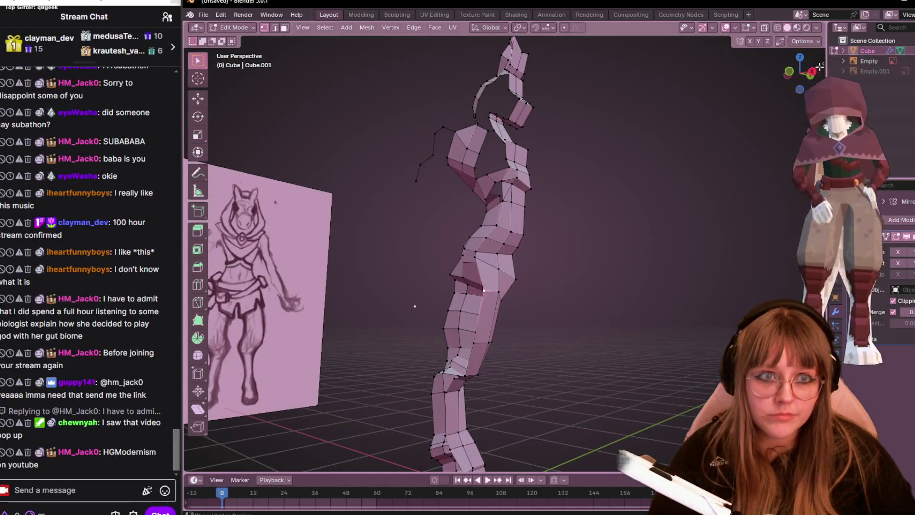
- Move a thigh vertex in front view and check the thigh and knee in perspective
left_click(790, 72)
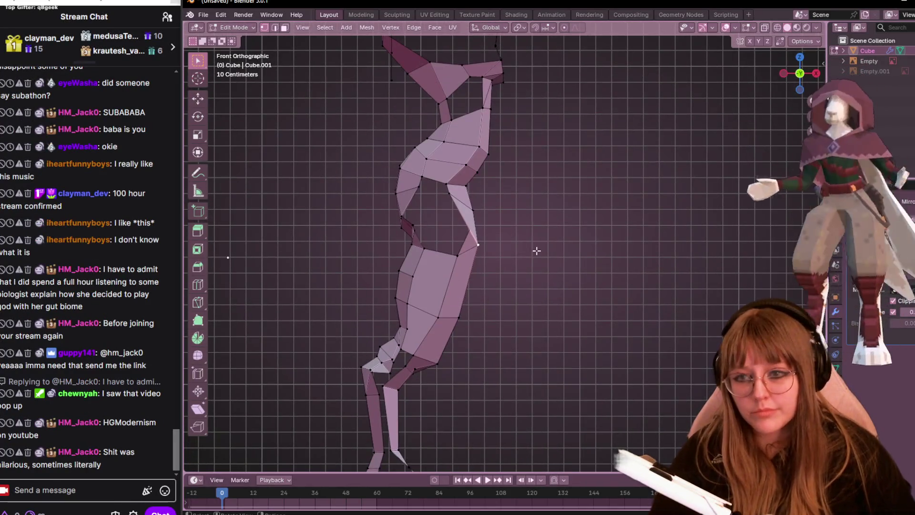
key("g")
left_click(522, 249)
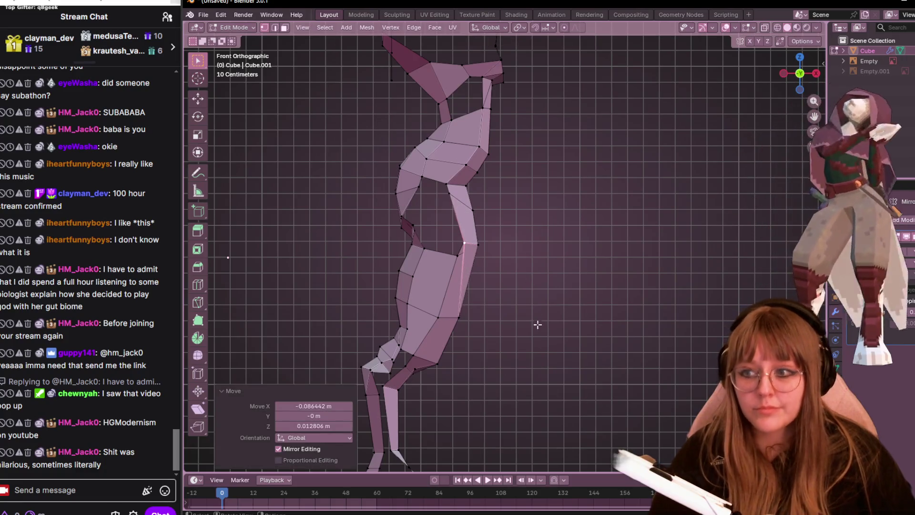
middle_click_drag(537, 324, 559, 267, "shift")
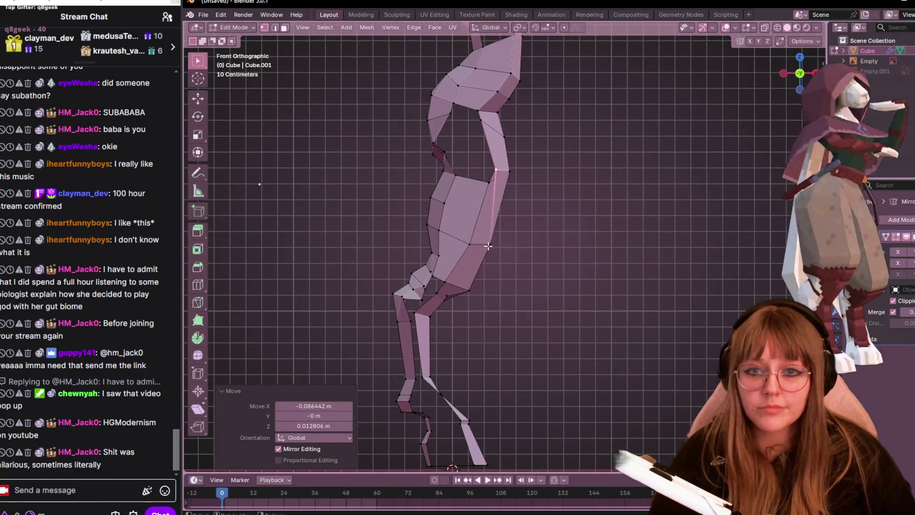
middle_click_drag(482, 230, 467, 270)
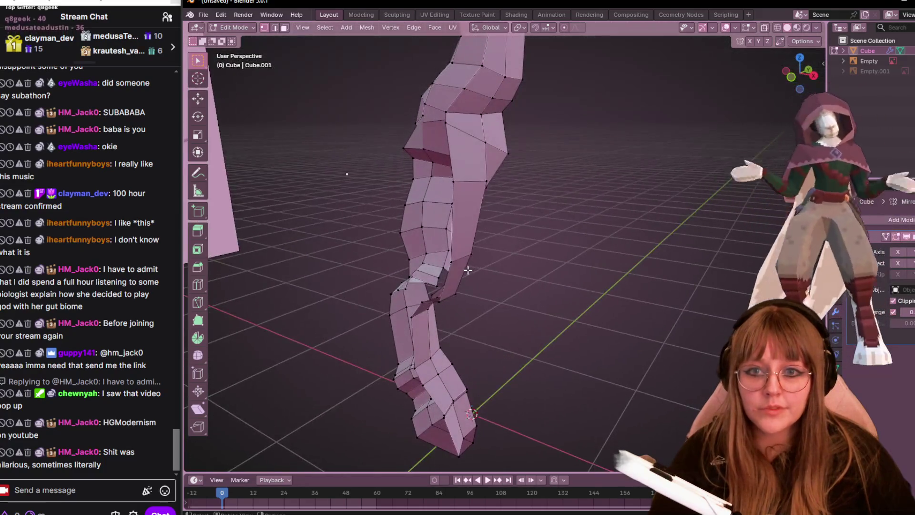
middle_click_drag(479, 238, 566, 240)
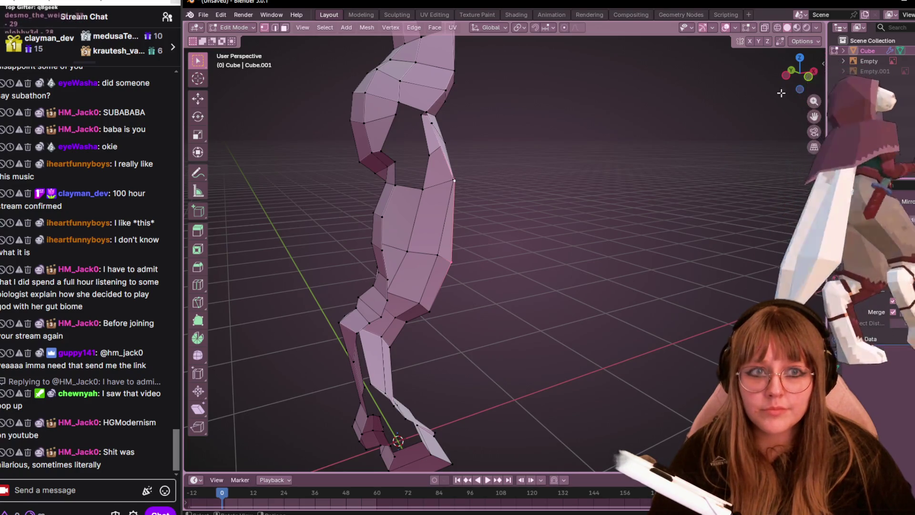
- Reposition the outer and inner knee vertices from the front view
key("KP_1")
key("g")
left_click(544, 233)
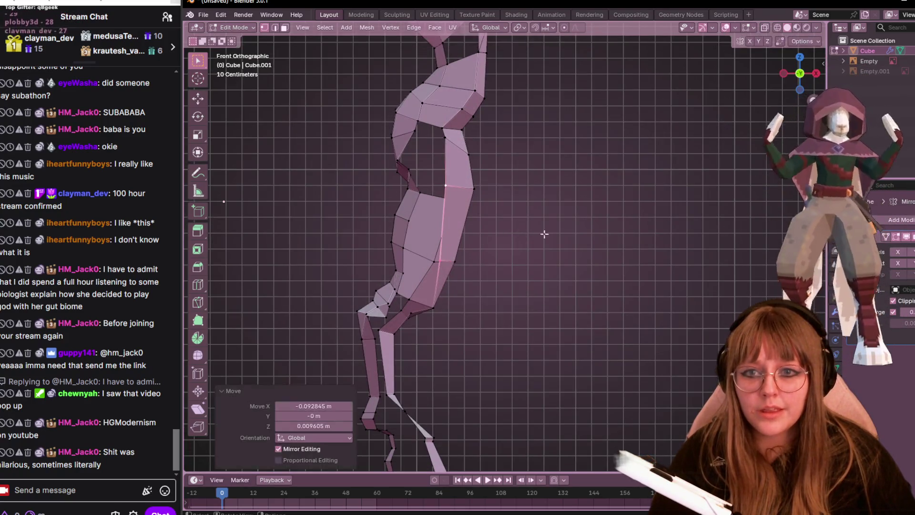
mouse_move(545, 234)
middle_mouse_down()
mouse_move(600, 280)
mouse_move(462, 174)
middle_mouse_up()
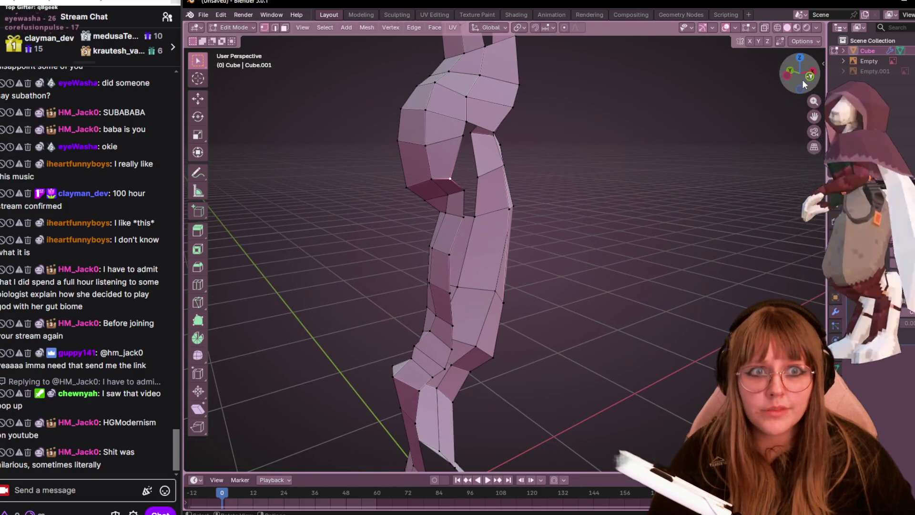
key("KP_1")
key("g")
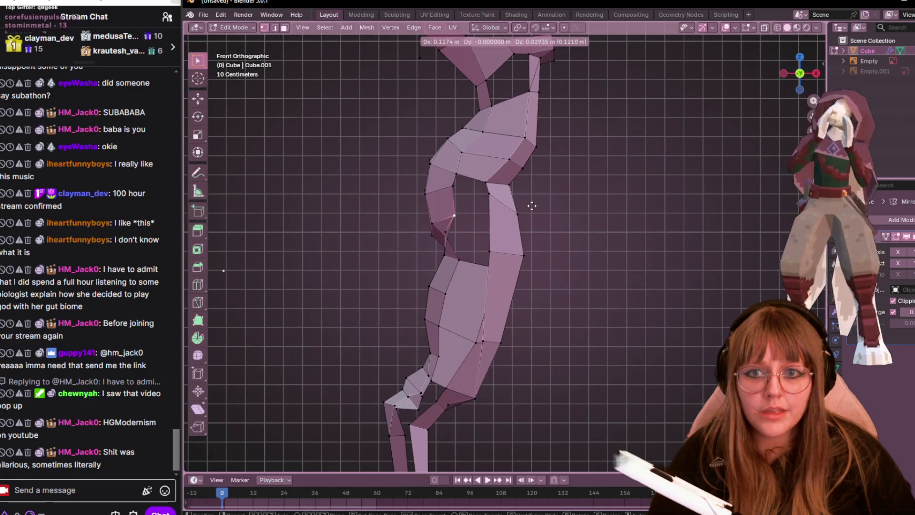
left_click(532, 207)
- Nudge further inner-knee vertices into place and select the upper-thigh edge
left_click(454, 234)
key("g")
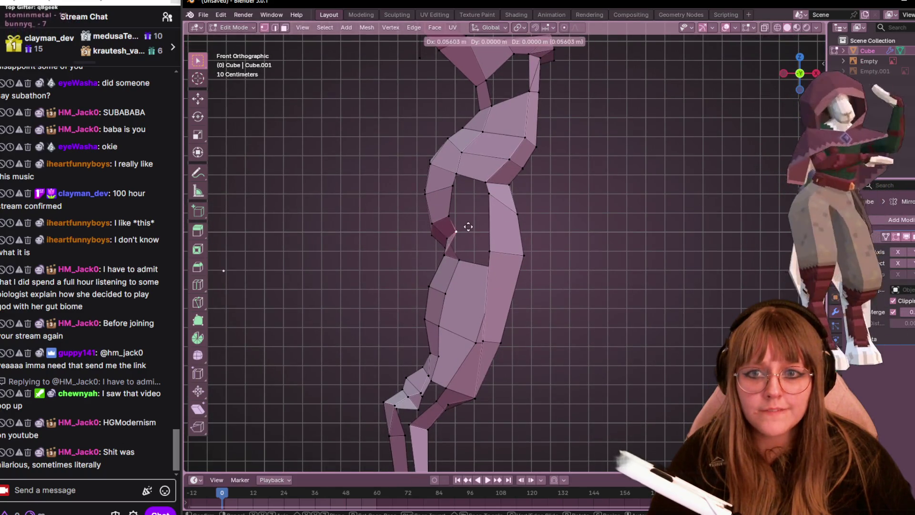
left_click(466, 225)
mouse_move(453, 245)
middle_mouse_down()
mouse_move(534, 255)
mouse_move(522, 208)
mouse_move(591, 243)
mouse_move(720, 91)
middle_mouse_up()
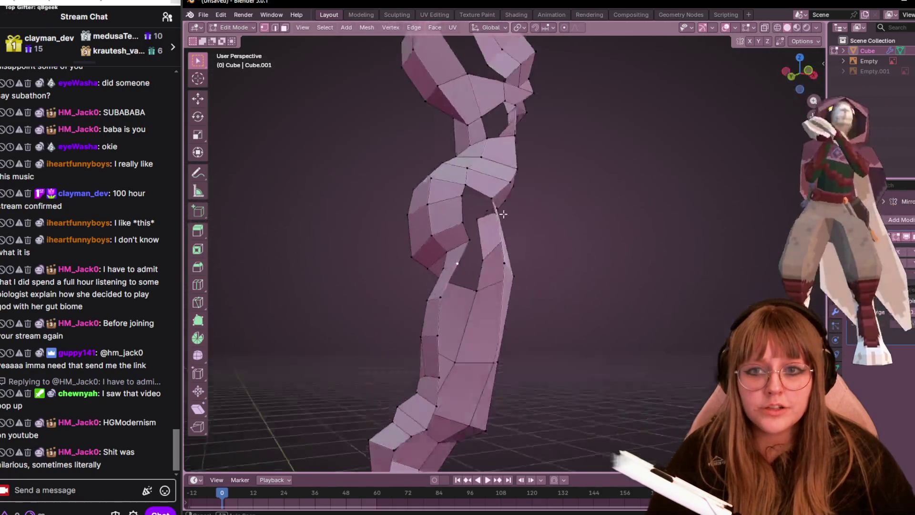
key("KP_1")
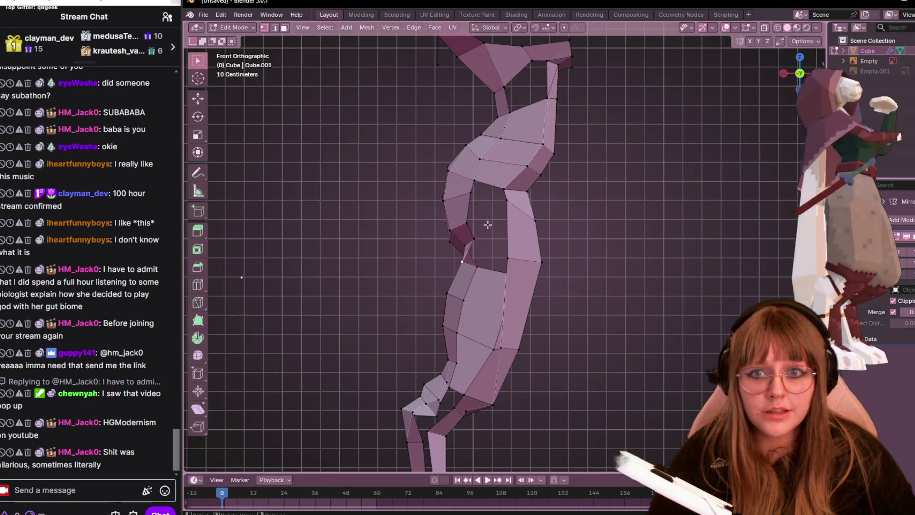
key("g")
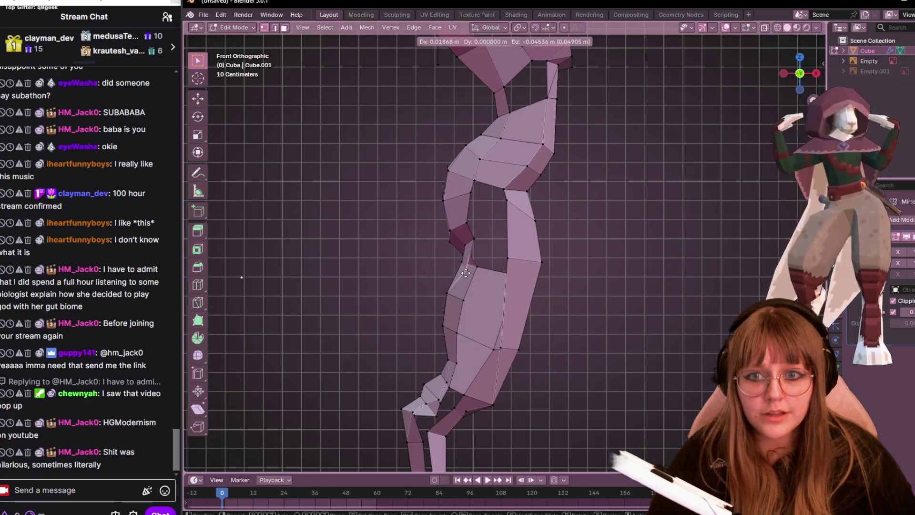
left_click(472, 270)
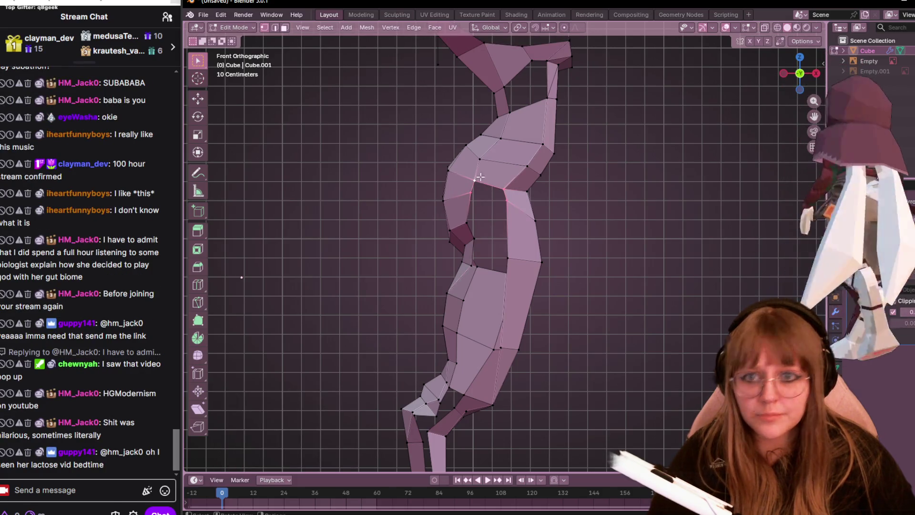
left_click(508, 186, "shift")
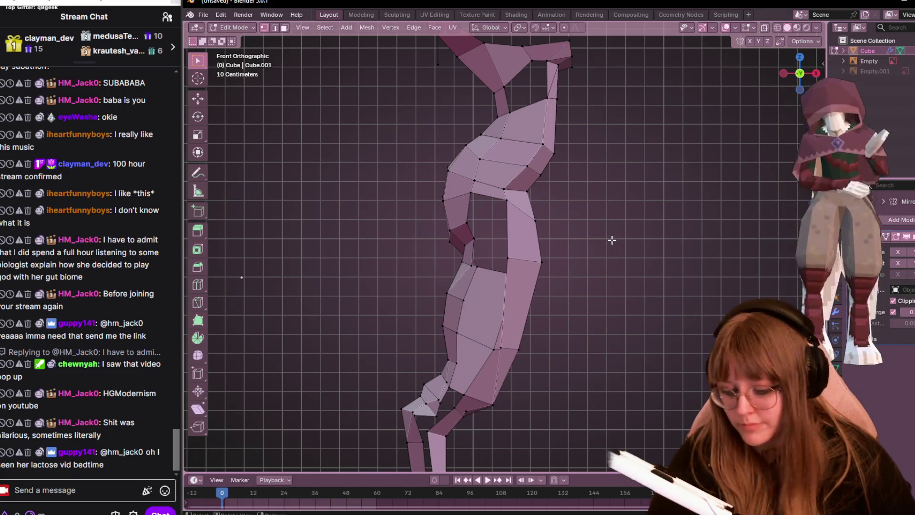
- Add a centered edge loop across the thigh, select thigh vertices and view the legs in perspective
key("ctrl+r")
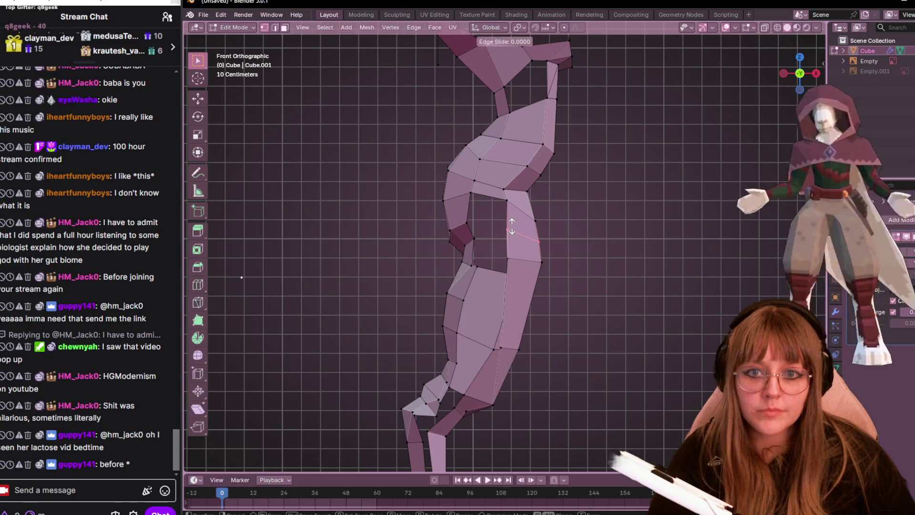
left_click(509, 227)
right_click(510, 226)
left_click(498, 234)
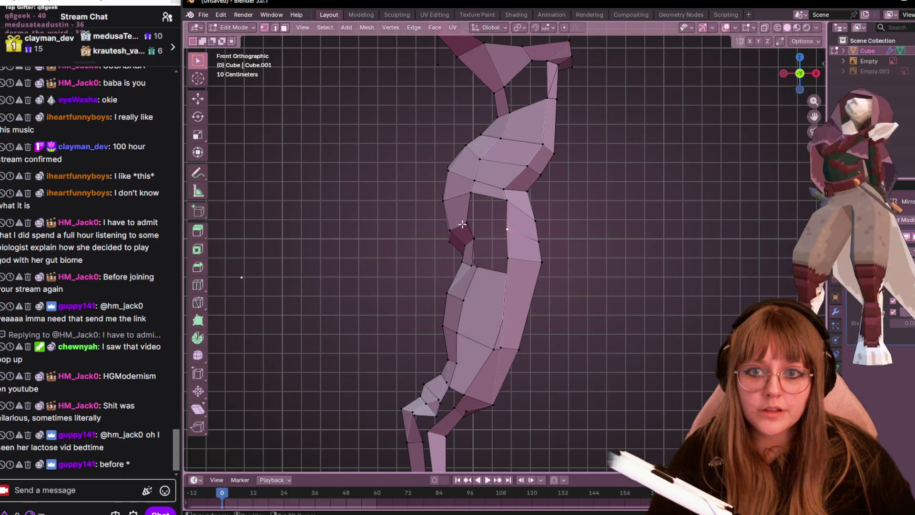
left_click(462, 223, "ctrl")
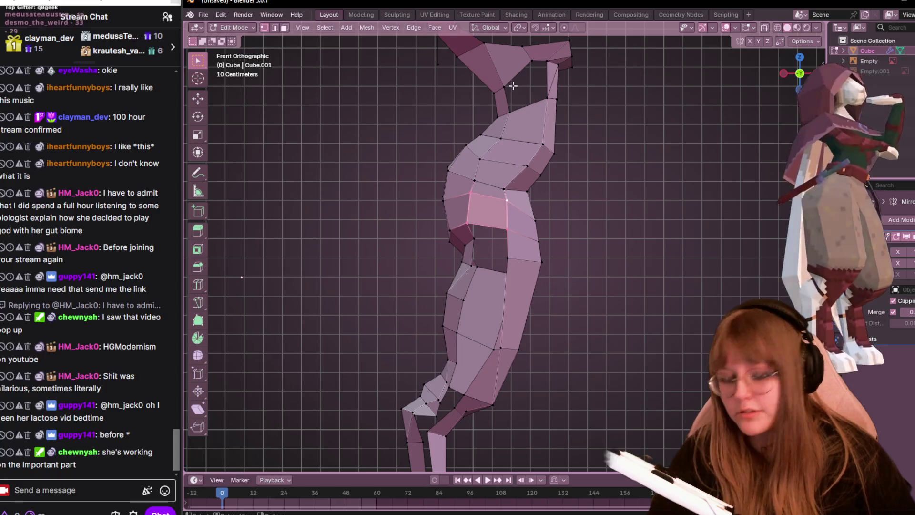
left_click(473, 237)
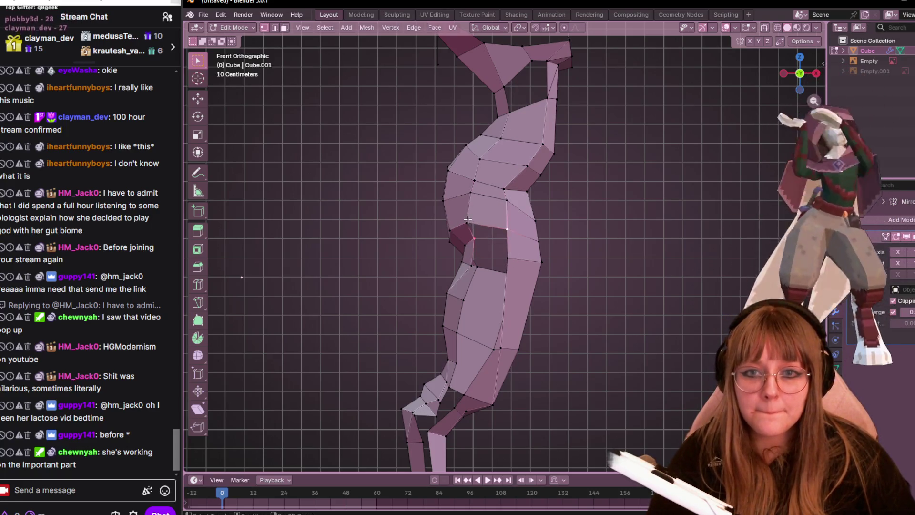
left_click(473, 264)
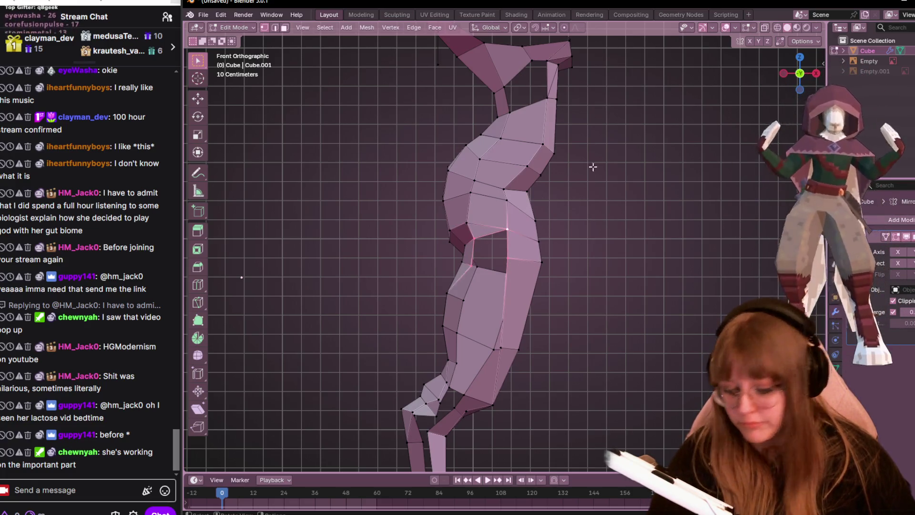
mouse_move(670, 200)
middle_mouse_down()
mouse_move(590, 259)
mouse_move(699, 261)
mouse_move(579, 283)
mouse_move(494, 312)
mouse_move(458, 337)
middle_mouse_up()
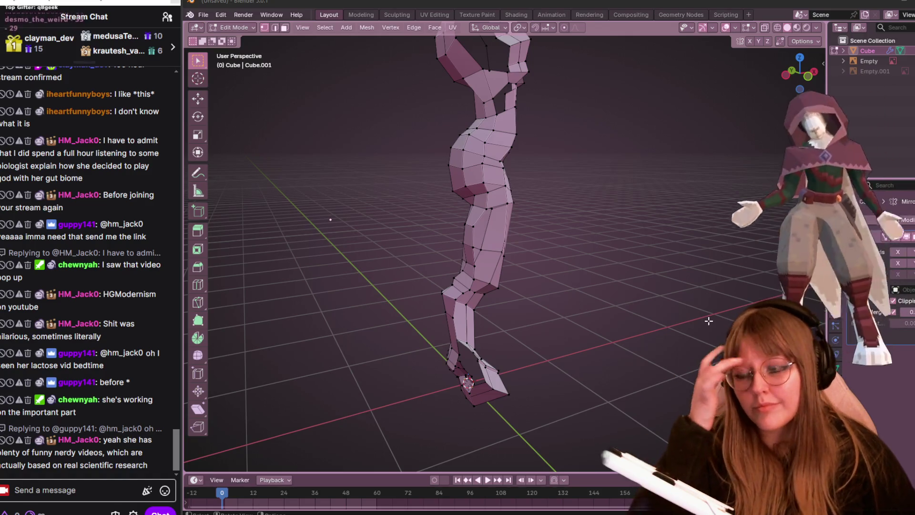
- Orbit around the legs, check the front view, then show the side view with the sketch behind
mouse_move(682, 56)
middle_mouse_down()
mouse_move(458, 315)
mouse_move(515, 315)
middle_mouse_up()
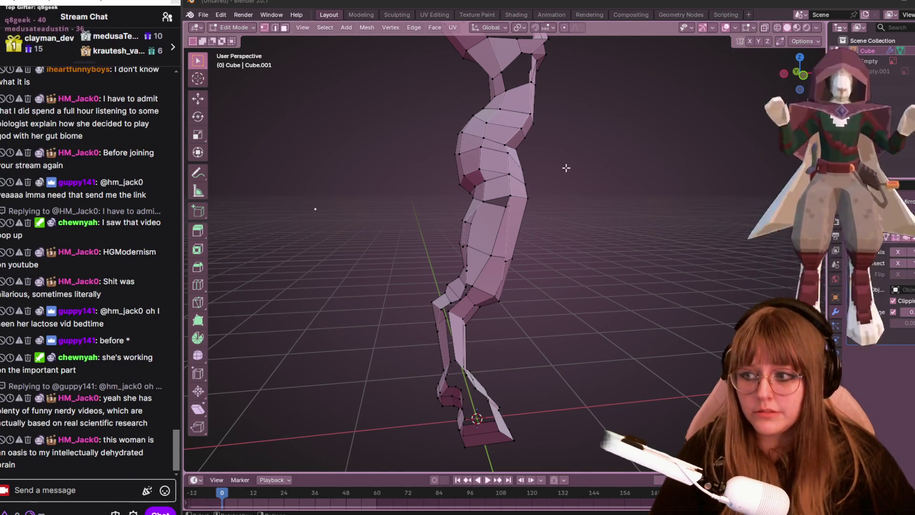
mouse_move(487, 121)
middle_mouse_down()
mouse_move(614, 133)
mouse_move(492, 93)
mouse_move(776, 83)
middle_mouse_up()
left_click(820, 69)
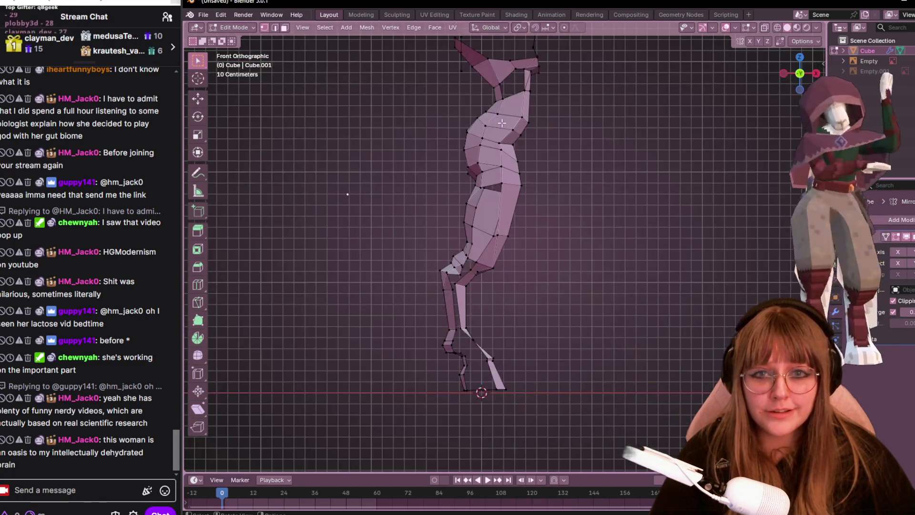
scroll(484, 186, "up", 2)
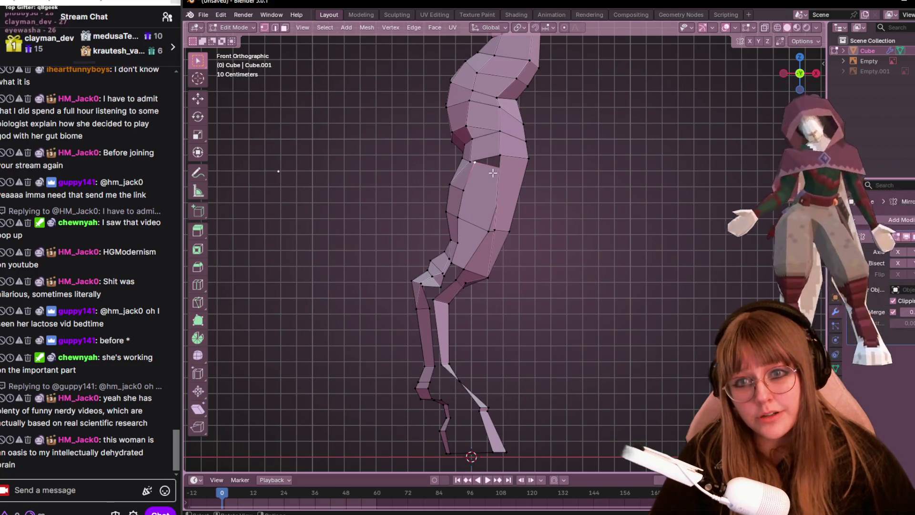
mouse_move(762, 190)
middle_mouse_down()
mouse_move(776, 171)
mouse_move(623, 164)
mouse_move(500, 143)
mouse_move(732, 262)
mouse_move(741, 215)
mouse_move(585, 198)
mouse_move(705, 219)
mouse_move(461, 155)
middle_mouse_up()
scroll(585, 199, "up", 3)
scroll(705, 219, "up", 2)
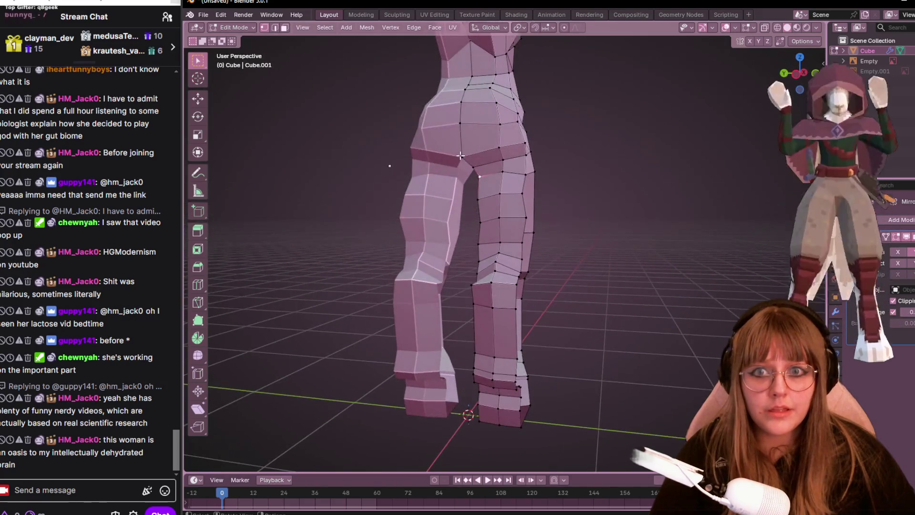
left_click(804, 74)
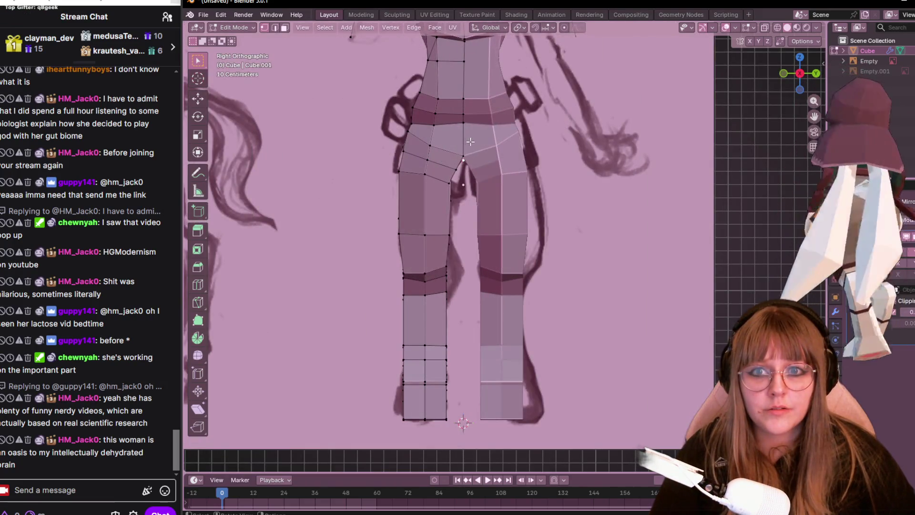
- Raise and pull back a leg vertex to match the side sketch, then return to front view
key("g")
left_click(472, 143)
mouse_move(472, 143)
middle_mouse_down()
mouse_move(494, 139)
mouse_move(548, 189)
middle_mouse_up()
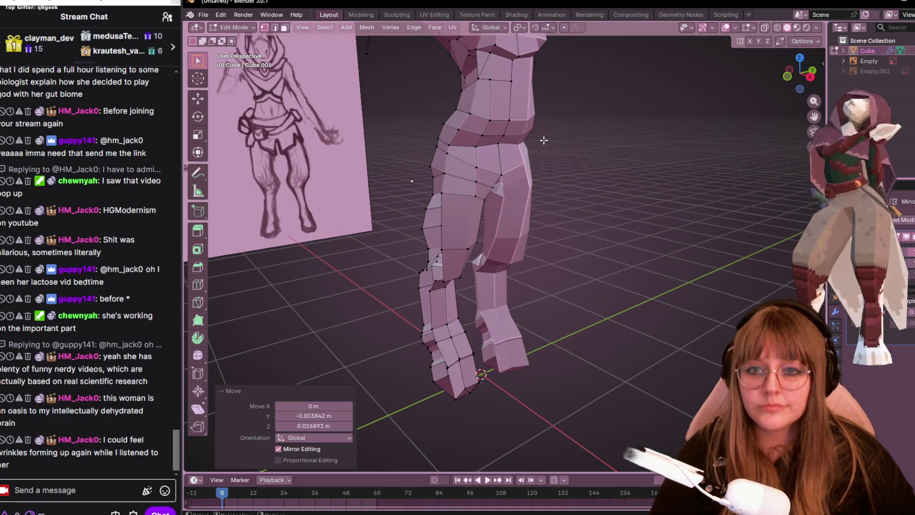
mouse_move(544, 141)
middle_mouse_down()
mouse_move(635, 139)
mouse_move(461, 194)
mouse_move(553, 203)
mouse_move(529, 243)
mouse_move(544, 236)
middle_mouse_up()
key("KP_1")
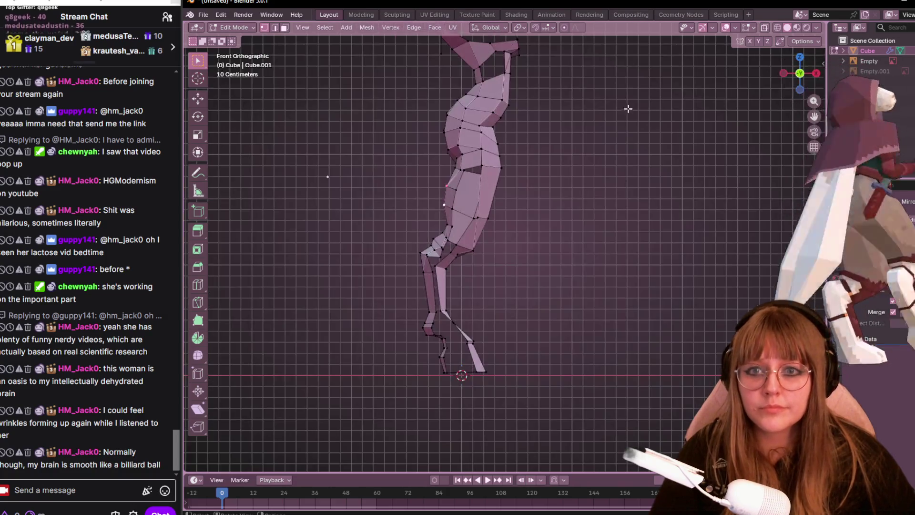
scroll(548, 91, "up", 3)
- Move upper-thigh and knee vertices in front view to start sharpening the knee bend
key("g")
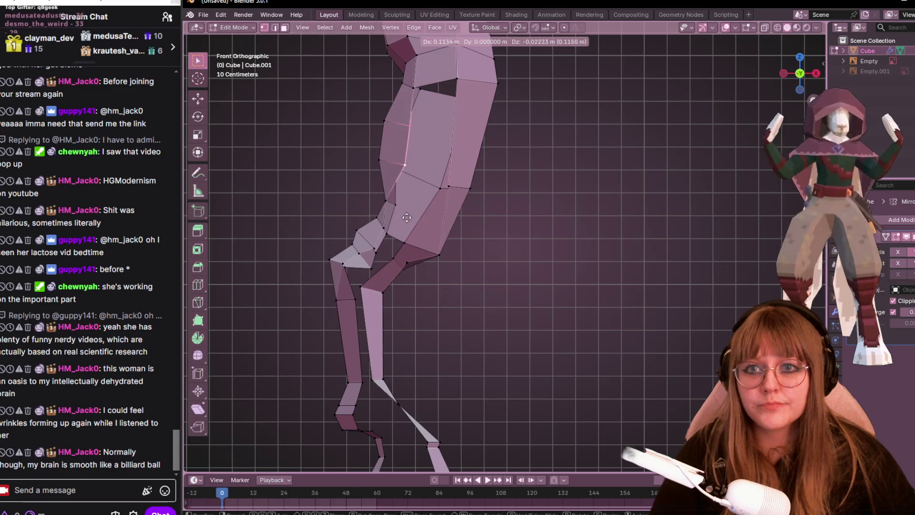
left_click(407, 217)
left_click(424, 87)
key("g")
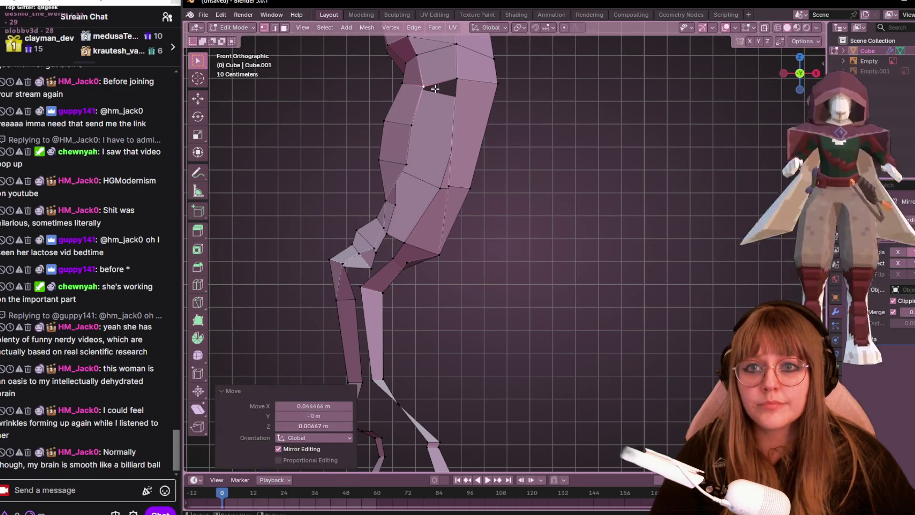
left_click(448, 187)
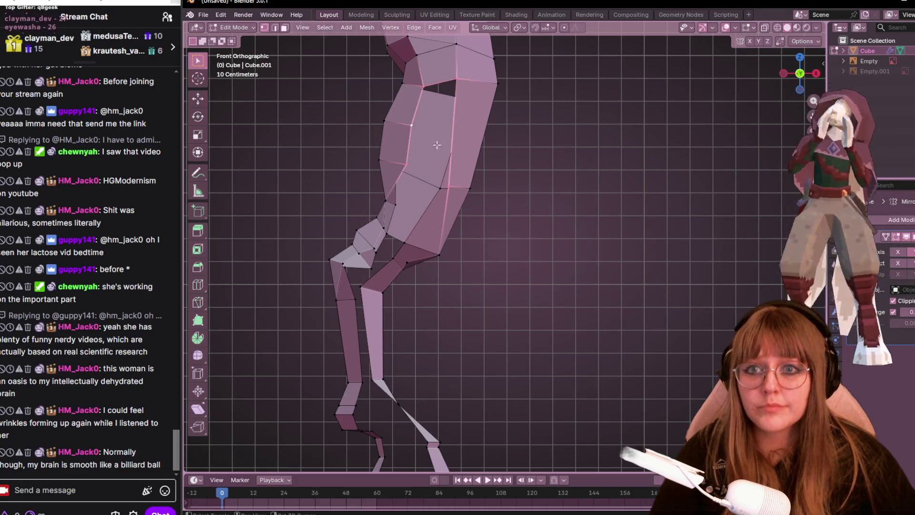
left_click(445, 92, "shift")
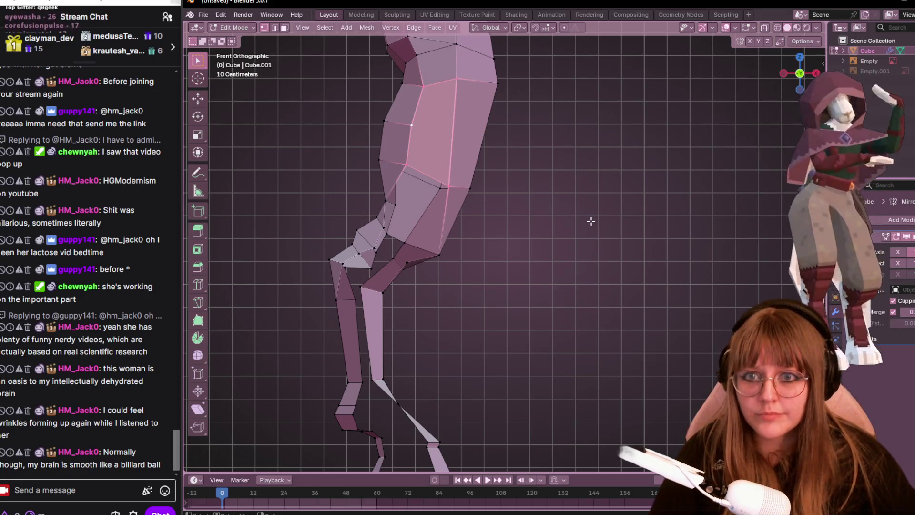
left_click(387, 203)
key("g")
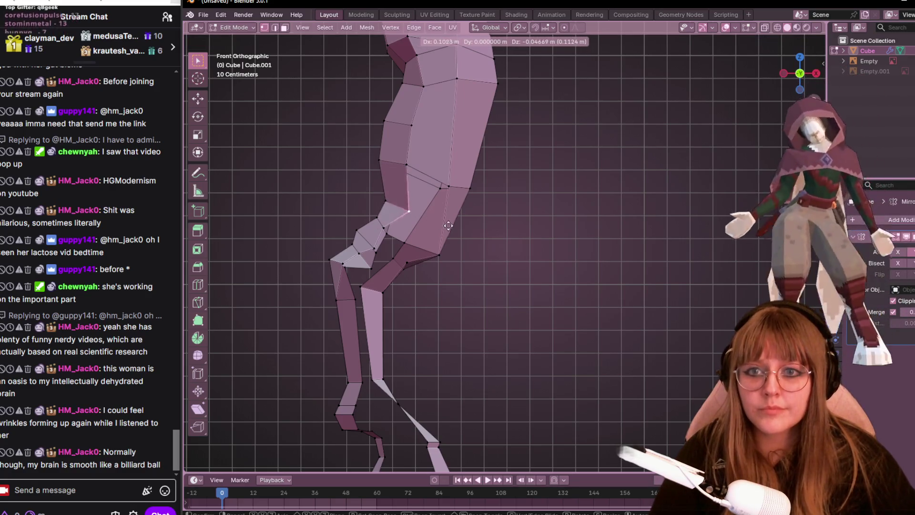
left_click(449, 226)
- Shift a thigh vertex and pull the left-edge vertex inward to tighten the leg outline
left_click(406, 165)
key("g")
left_click(434, 145)
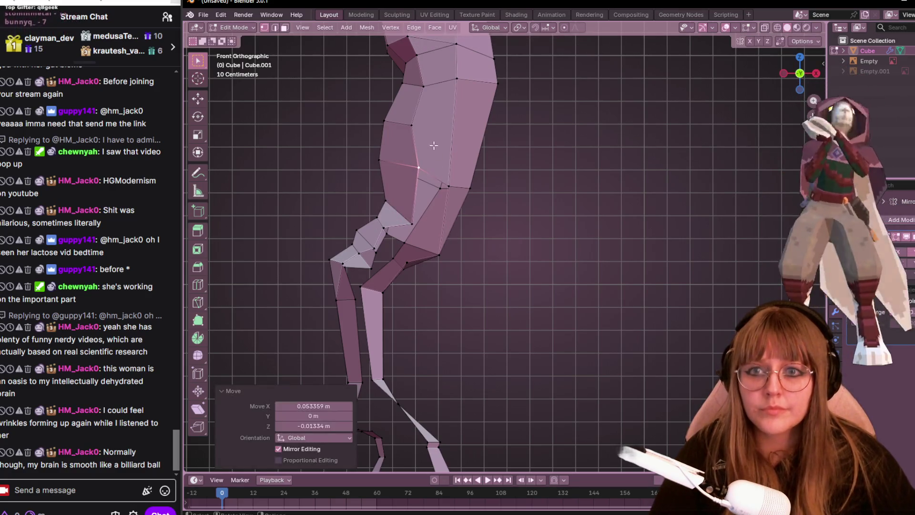
left_click(380, 158)
key("g")
left_click(450, 168)
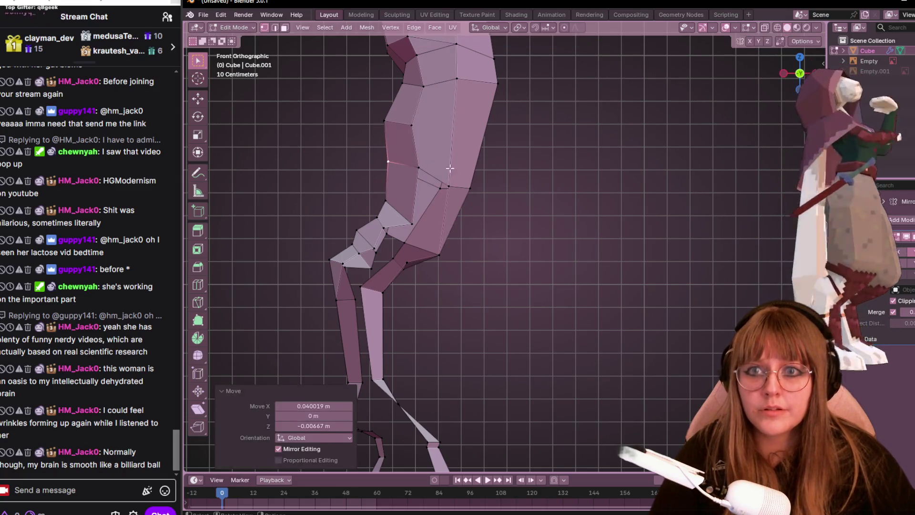
middle_click_drag(451, 168, 450, 128, "shift")
- Reposition three knee vertices so the leg bends cleanly at the knee
left_click(415, 175)
key("g")
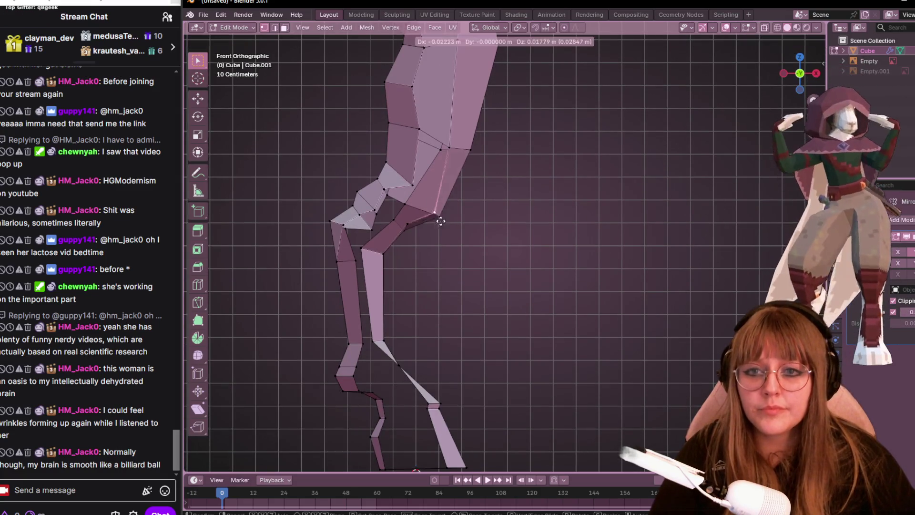
left_click(433, 202)
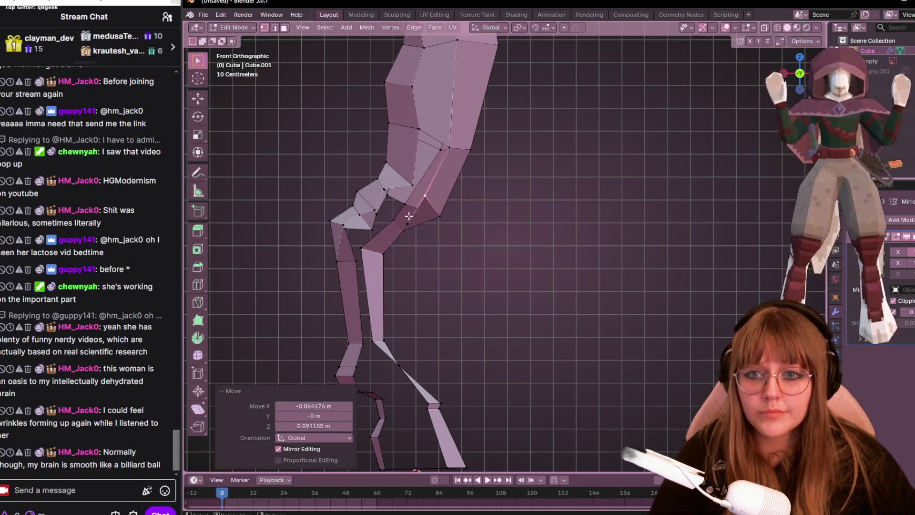
key("g")
left_click(392, 231)
left_click(395, 213)
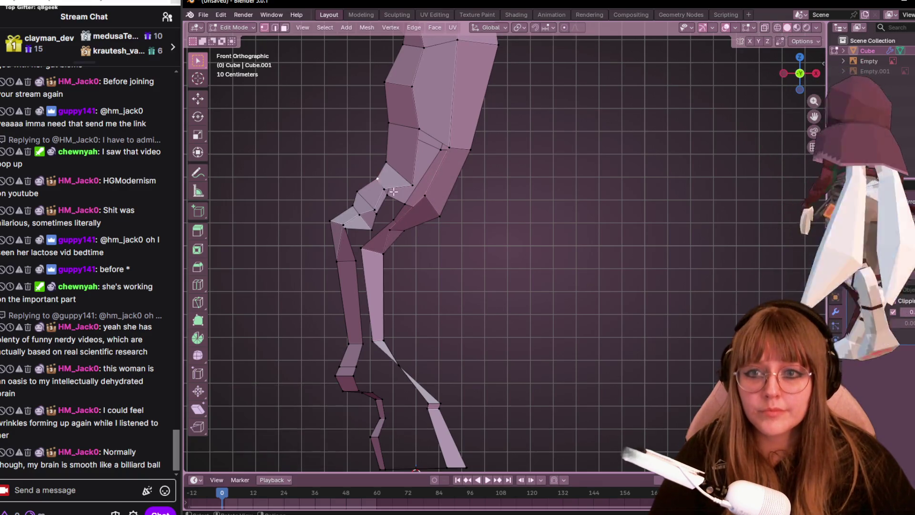
key("g")
left_click(406, 203)
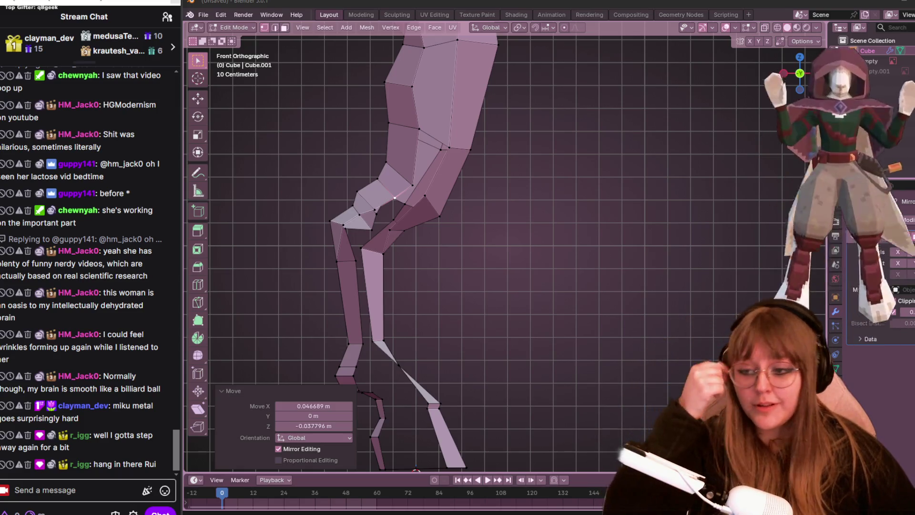
- Nudge two knee vertices sideways and downward to tighten the knee bend
mouse_move(534, 213)
middle_mouse_down("shift")
mouse_move(578, 155)
mouse_move(546, 180)
middle_mouse_up("shift")
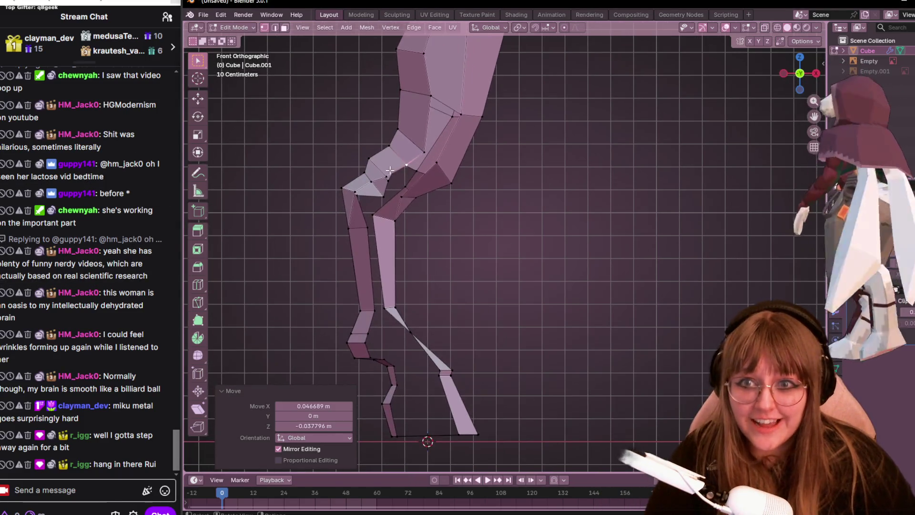
key("g")
right_click(367, 140)
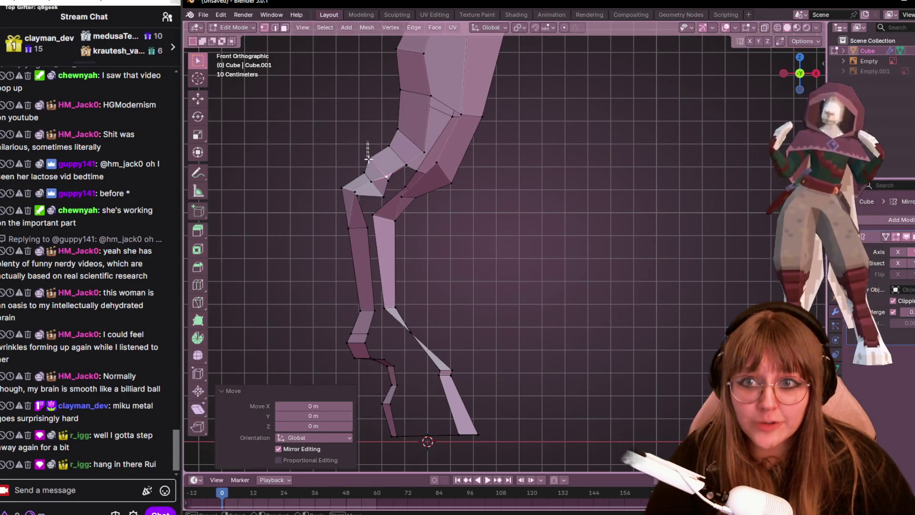
key("g")
left_click(376, 174)
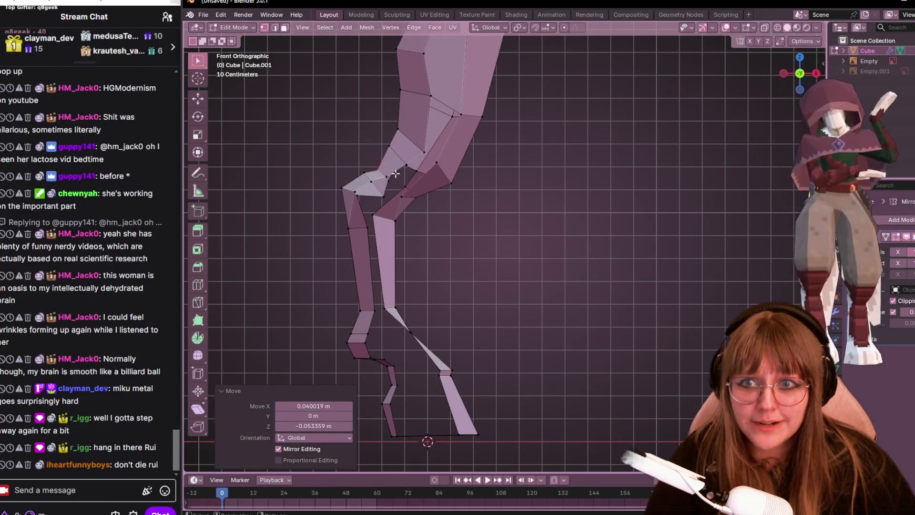
left_click(398, 185)
key("g")
left_click(399, 187)
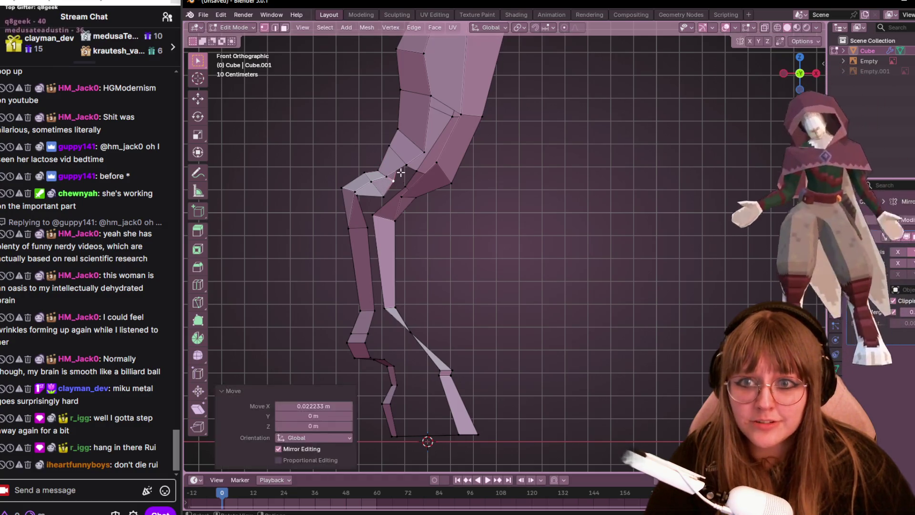
left_click(402, 172)
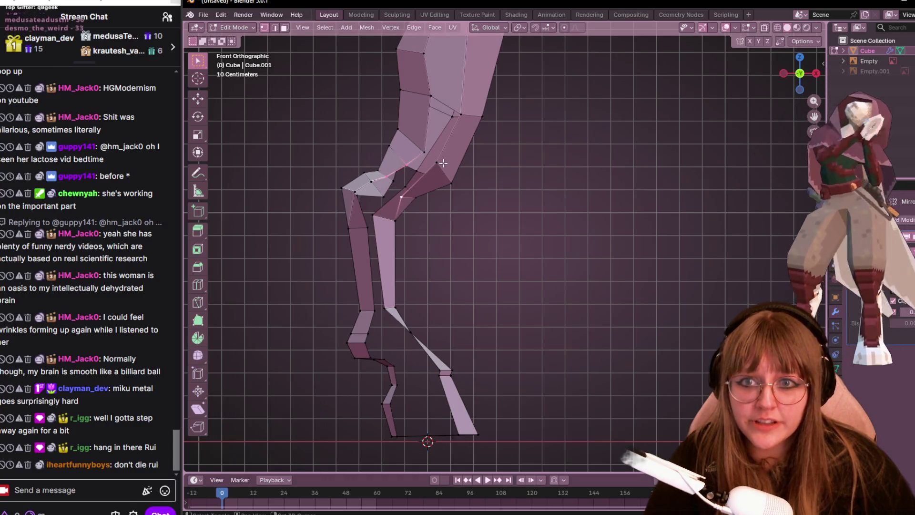
scroll(511, 154, "up", 3)
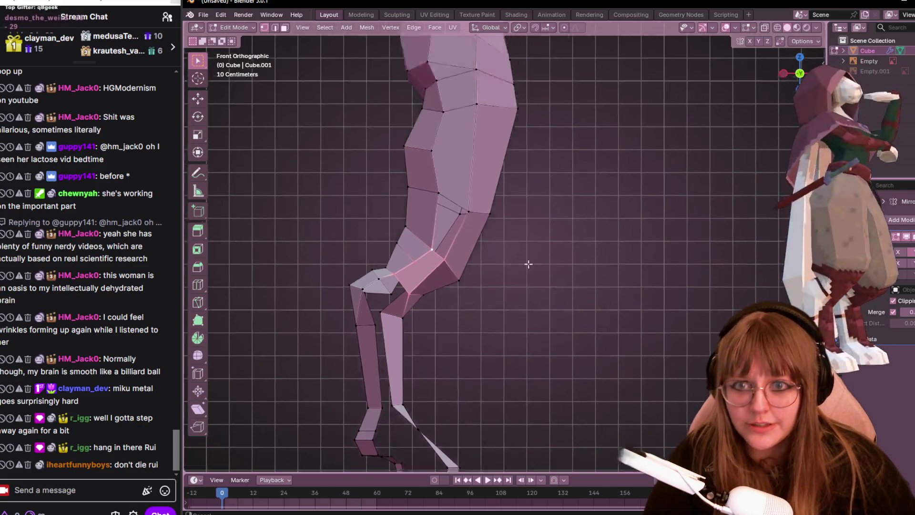
- Move a single upper-thigh vertex so the thigh follows the sketch, then view the legs at an angle
middle_click_drag(511, 154, 438, 348, "shift")
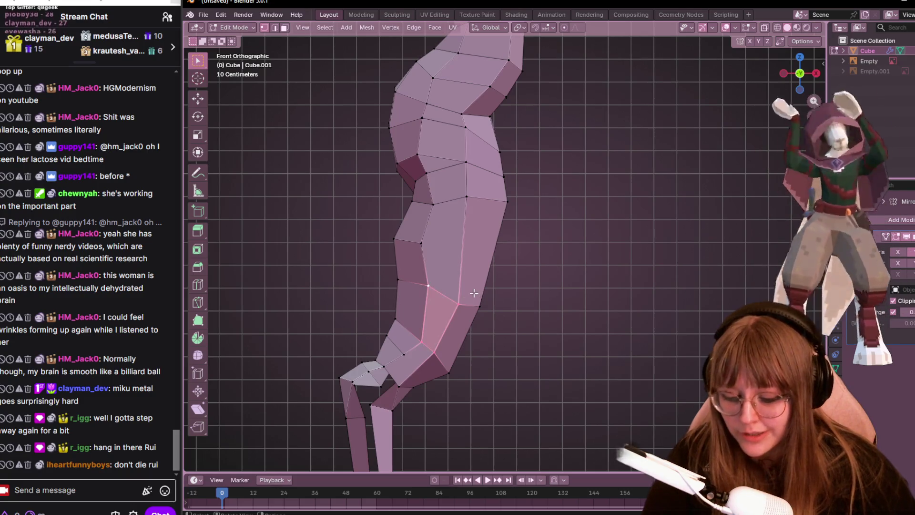
middle_click_drag(474, 293, 467, 208, "shift")
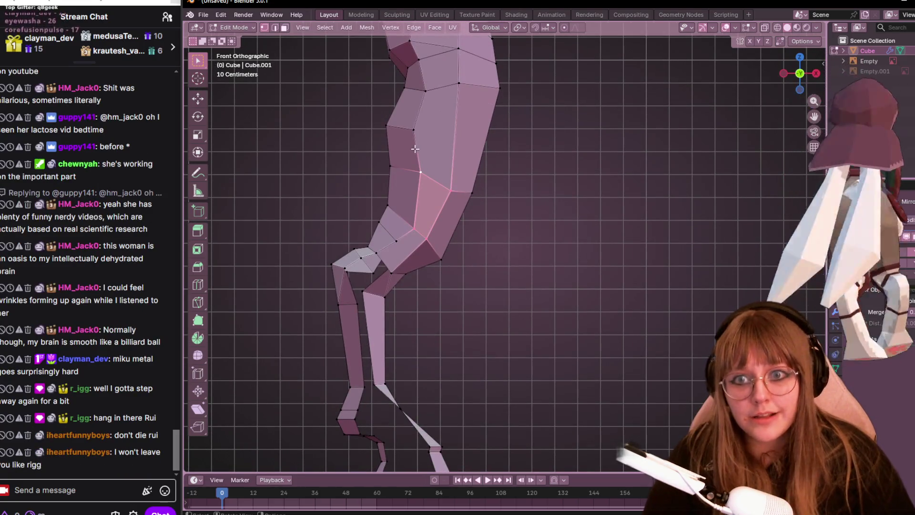
left_click(422, 172)
key("g")
left_click(427, 166)
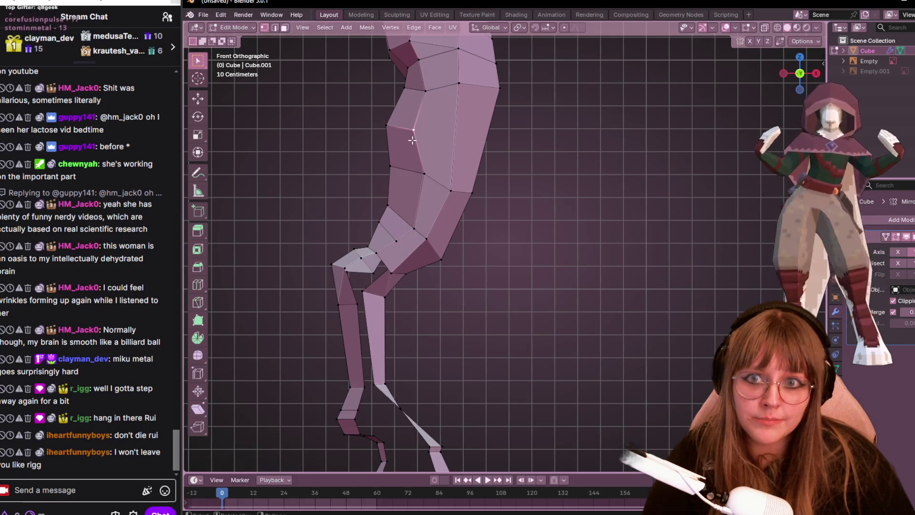
middle_click_drag(442, 213, 527, 147, "shift")
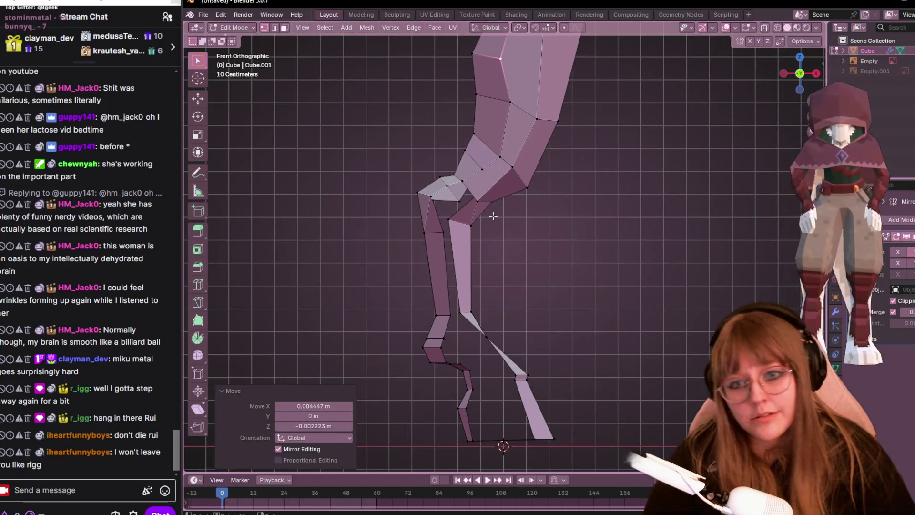
middle_click_drag(493, 213, 441, 194)
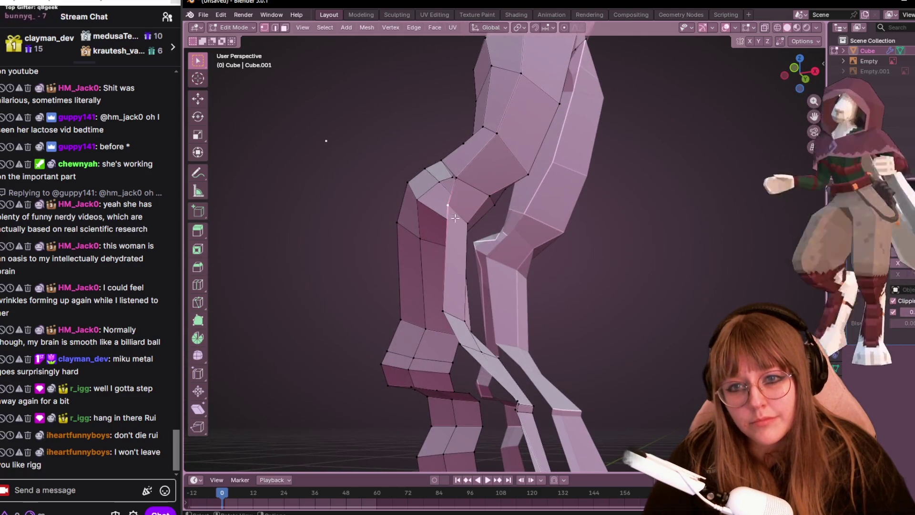
- Shift the shin vertex in front view onto the sketch outline and check it in perspective
mouse_move(514, 307)
middle_mouse_down()
mouse_move(561, 239)
mouse_move(601, 130)
mouse_move(473, 171)
middle_mouse_up()
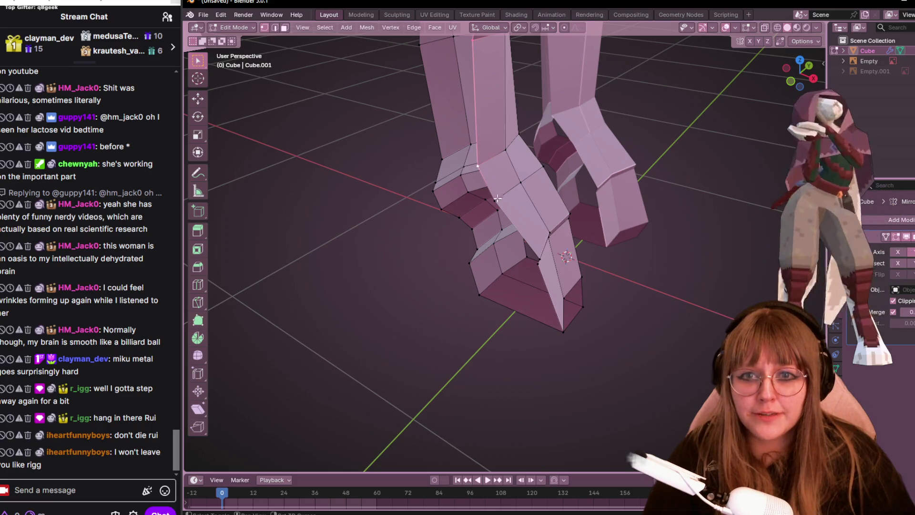
key("KP_1")
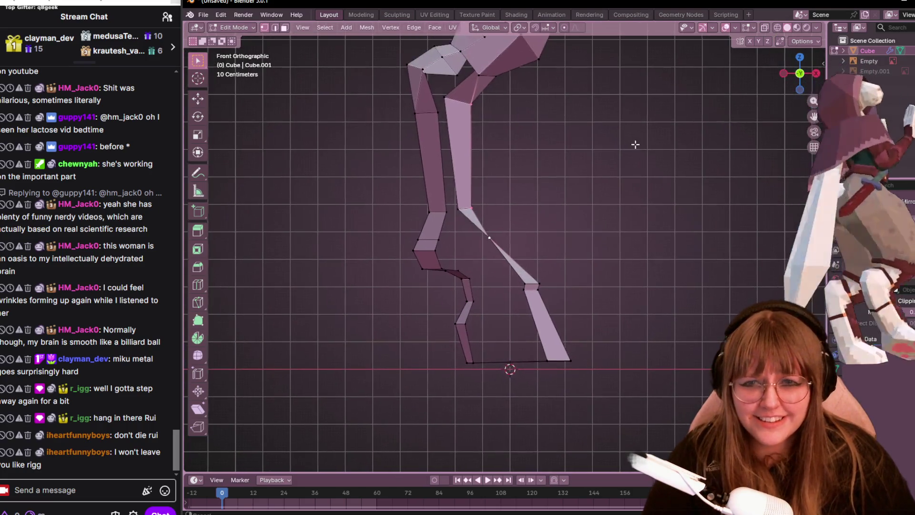
key("g")
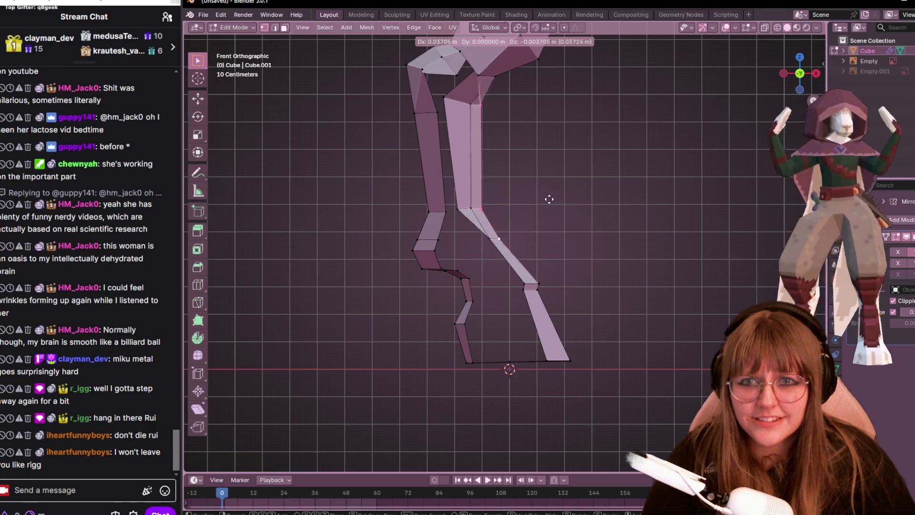
left_click(549, 199)
middle_click_drag(550, 199, 779, 86)
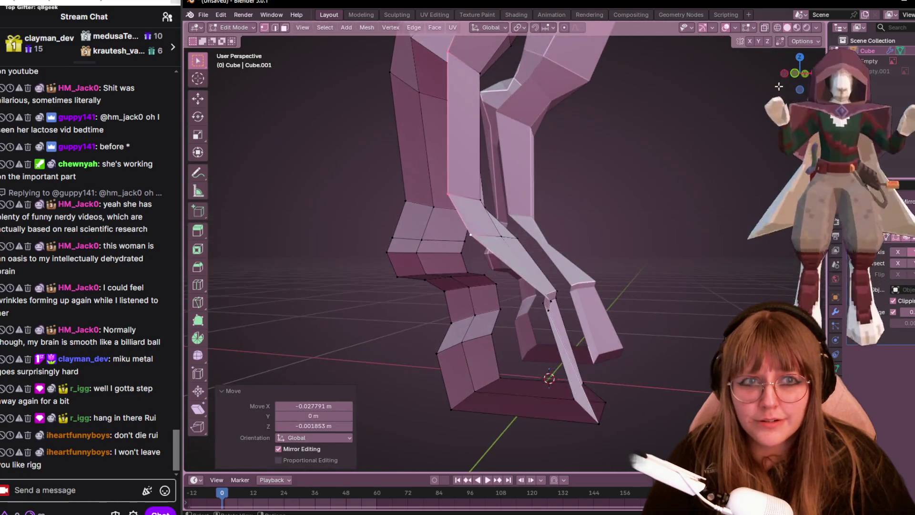
key("KP_1")
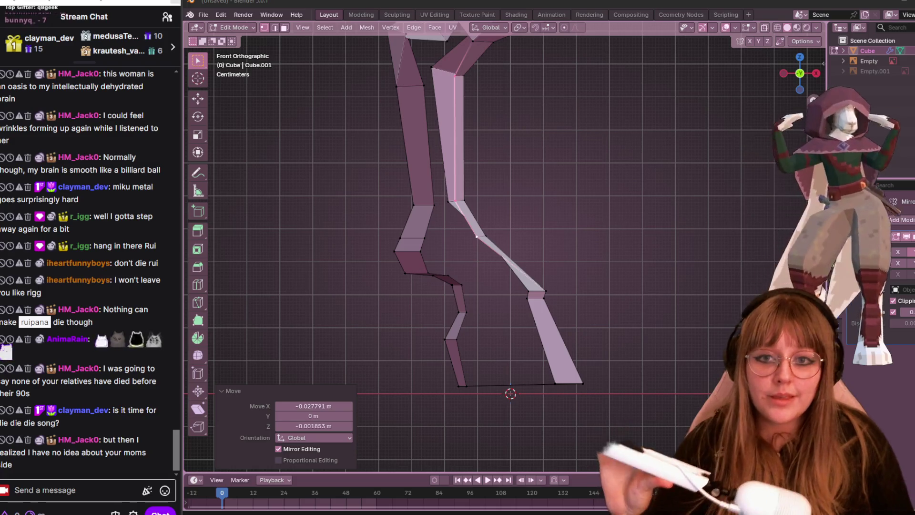
- Move three lower-leg vertices down to sharpen the bend, then view the legs from the right
middle_click_drag(640, 211, 627, 244, "shift")
key("g")
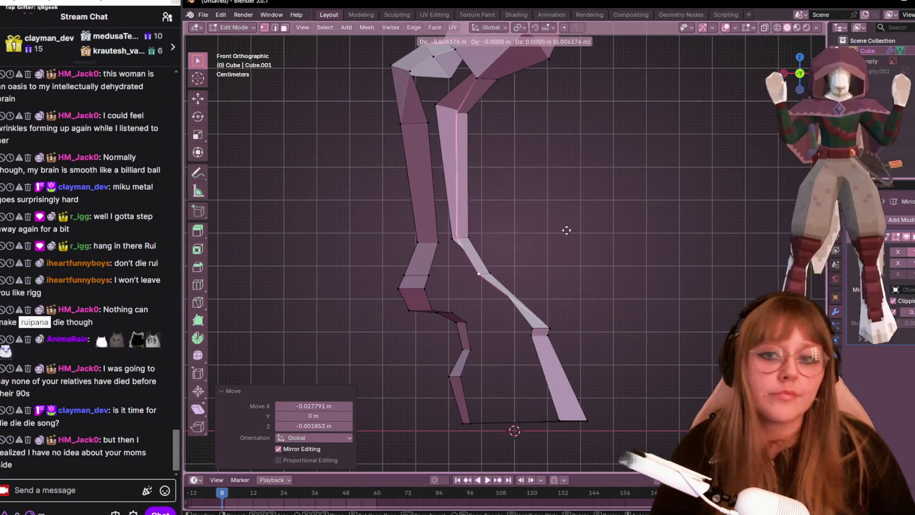
left_click(558, 226)
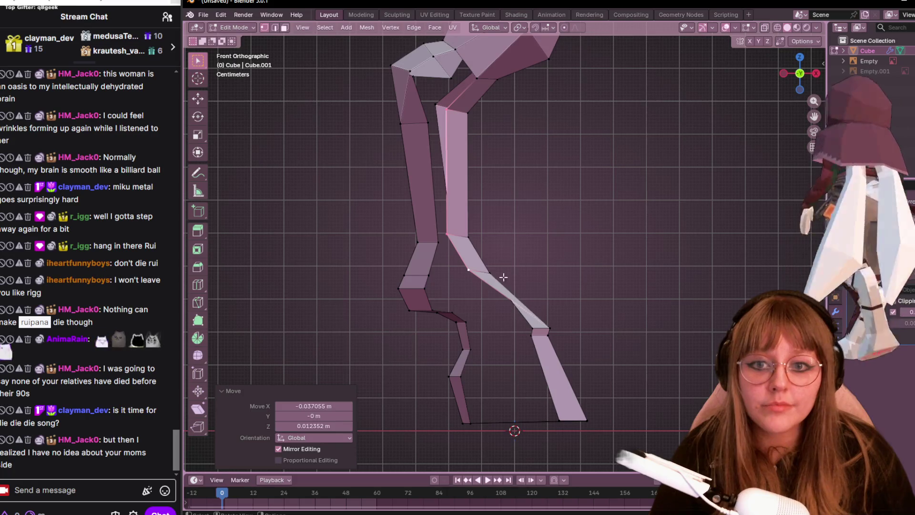
key("g")
left_click(471, 315)
key("g")
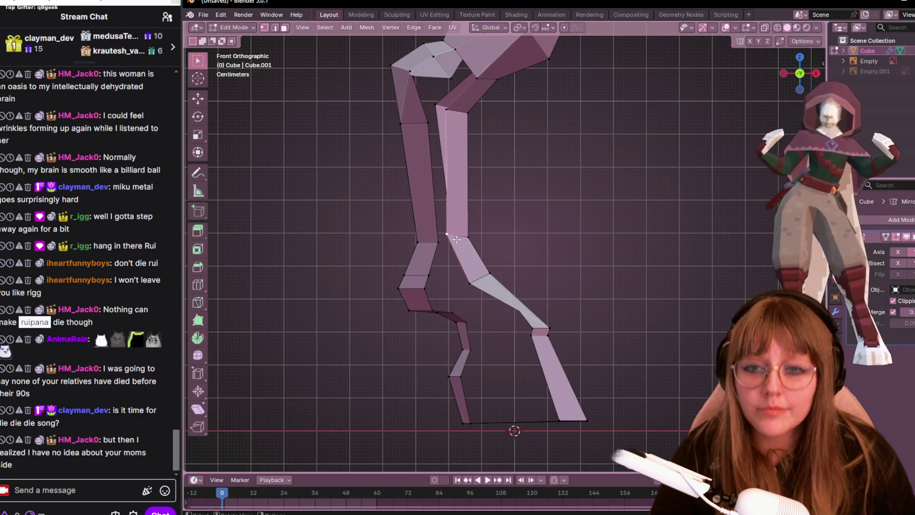
left_click(501, 300)
middle_click_drag(501, 300, 644, 179)
scroll(540, 268, "up", 5)
left_click(801, 73)
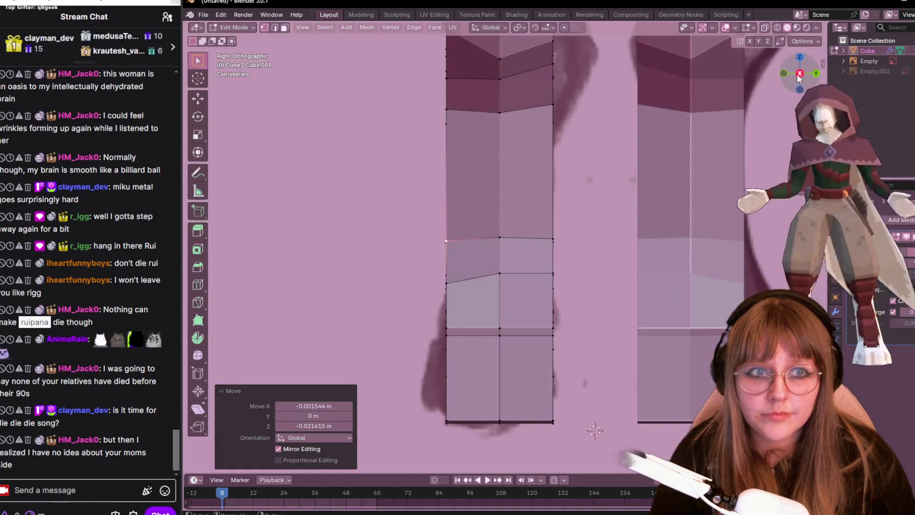
- Push three vertices on the leg's side edge back onto the sketched outline, working upward
key("g")
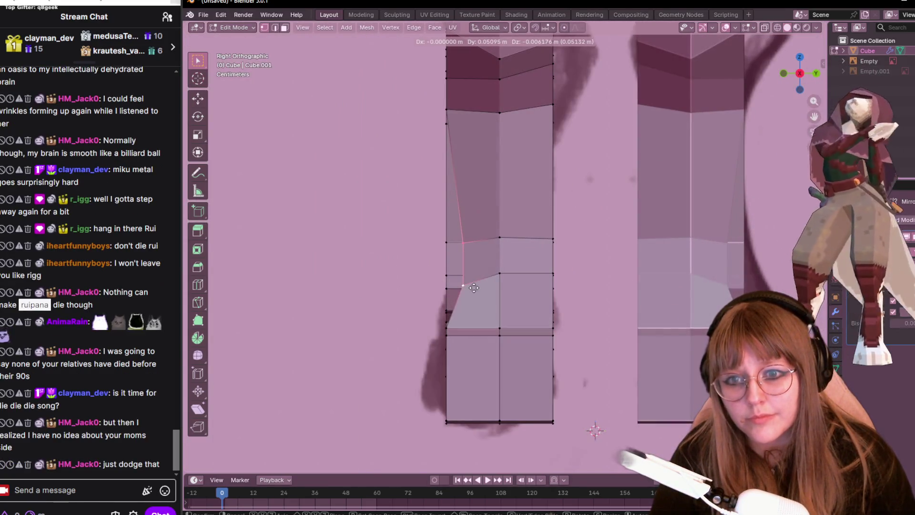
left_click(472, 279)
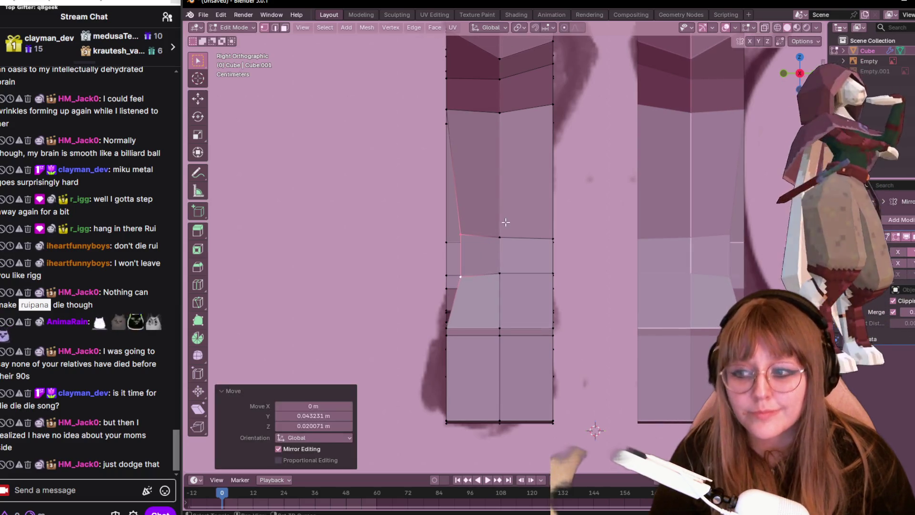
left_click(465, 125)
key("g")
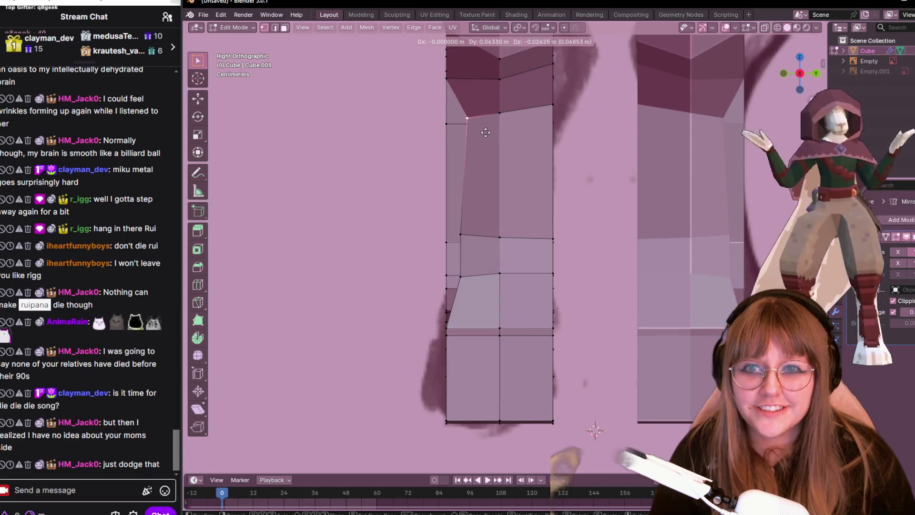
left_click(476, 131)
scroll(476, 131, "up", 3, "shift")
left_click(474, 128)
key("g")
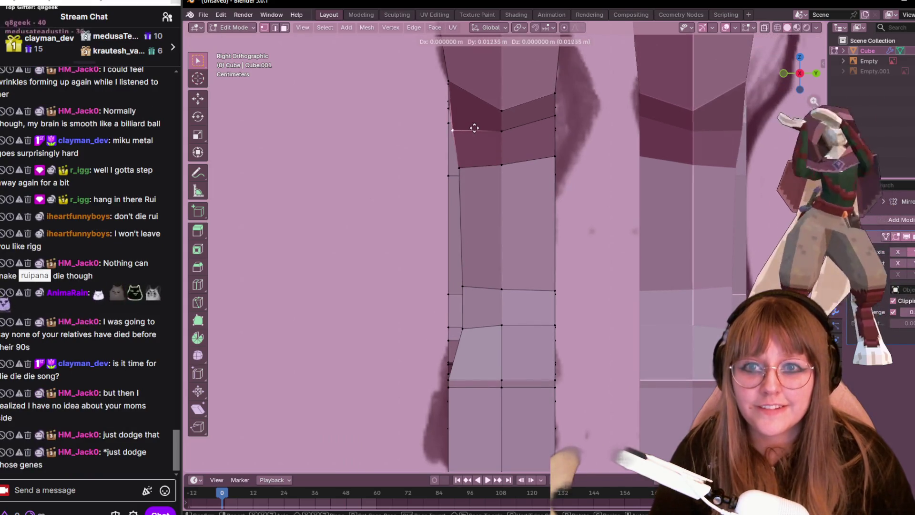
left_click(474, 129)
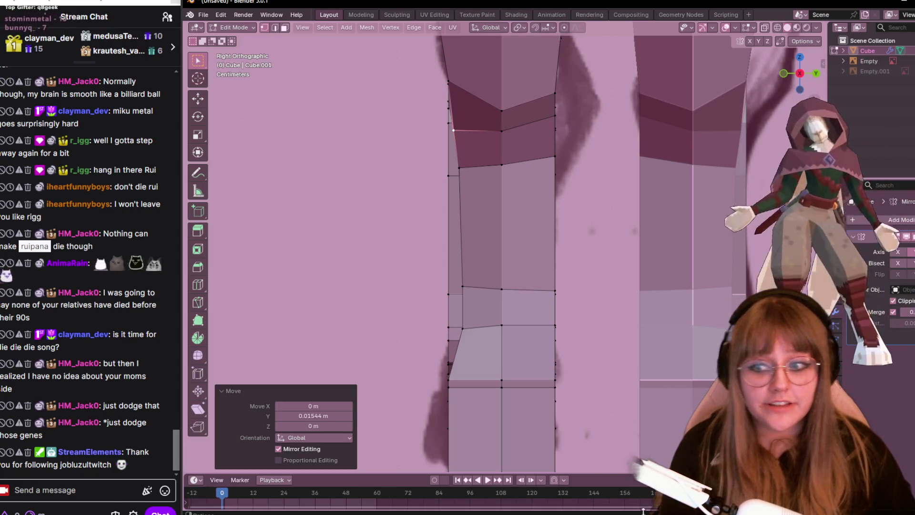
- Nudge the outer-edge vertex repeatedly down along the outline, then check the legs in perspective
left_click_drag(440, 293, 454, 297)
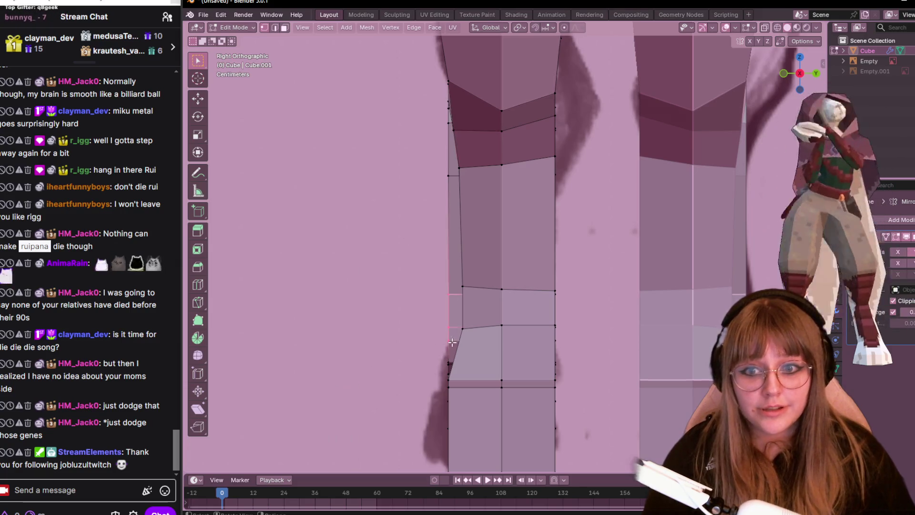
key("g")
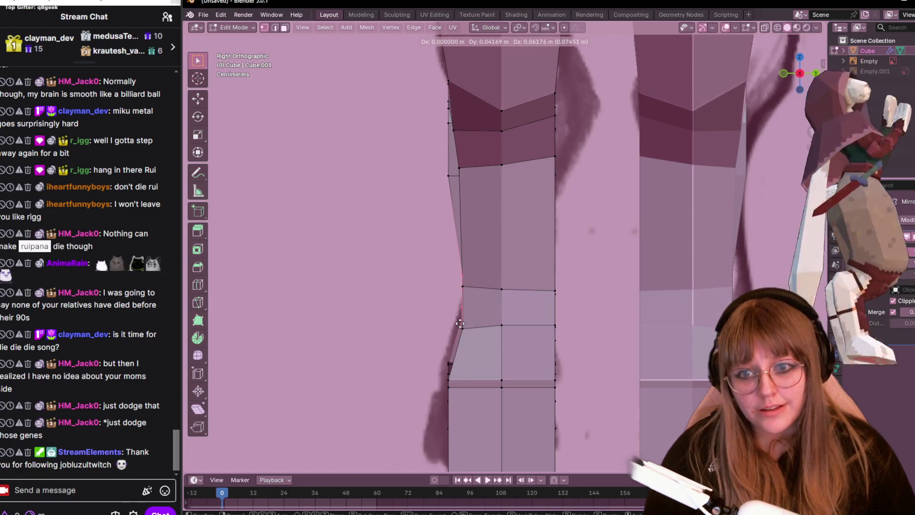
left_click(460, 324)
key("g")
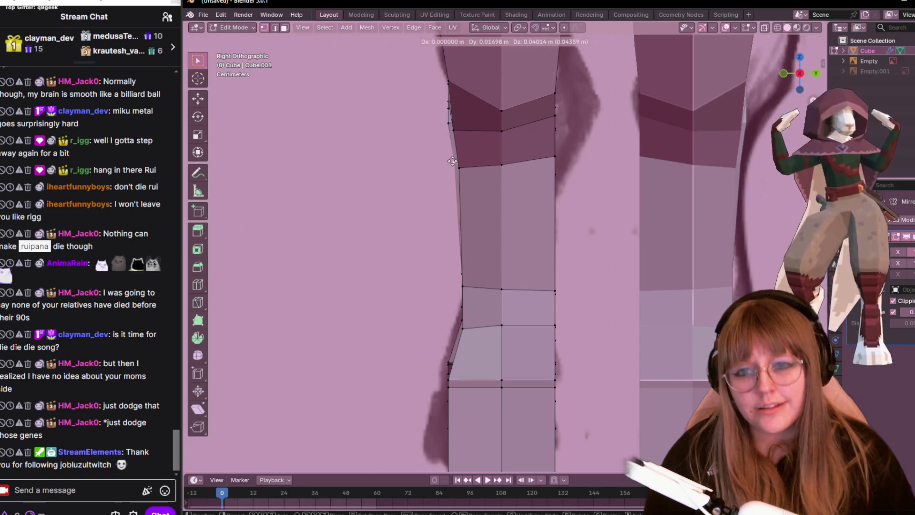
left_click(433, 106)
key("g")
left_click(443, 118)
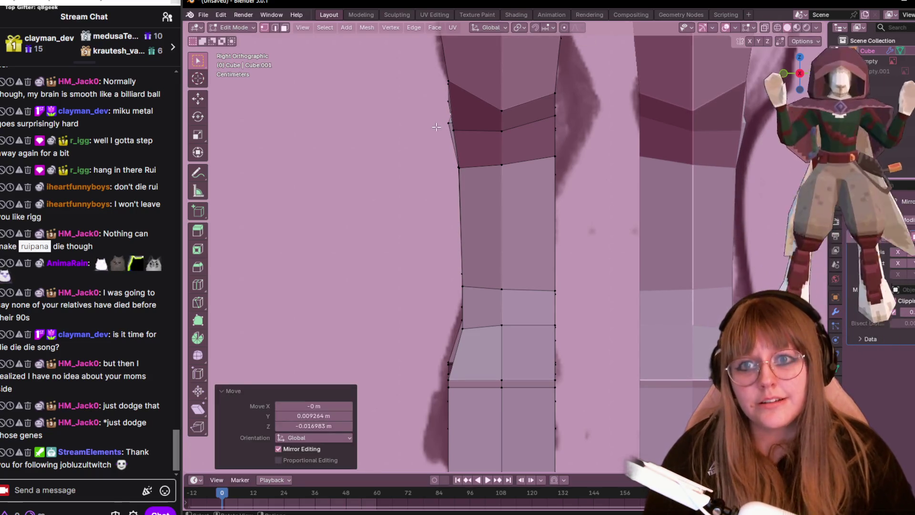
key("g")
left_click(453, 138)
key("g")
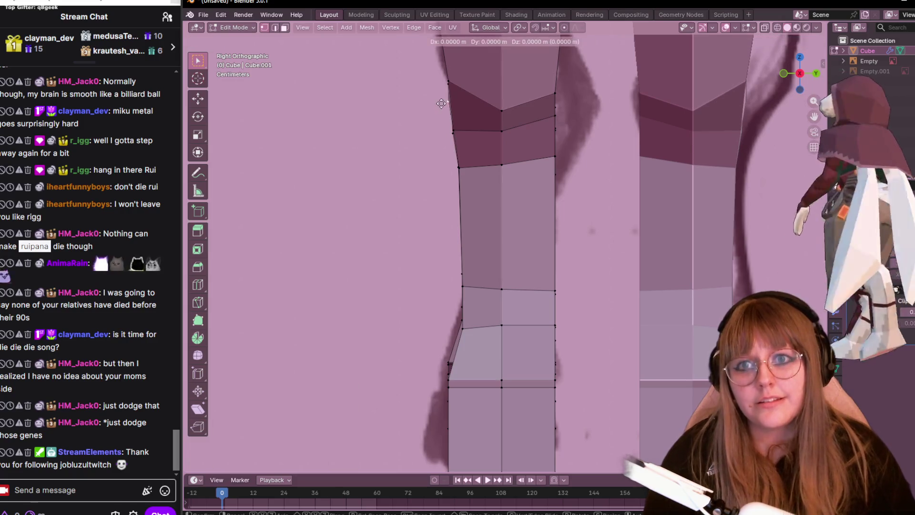
left_click(447, 366)
mouse_move(447, 366)
middle_mouse_down()
mouse_move(490, 225)
mouse_move(604, 217)
mouse_move(591, 262)
middle_mouse_up()
scroll(591, 261, "up", 3)
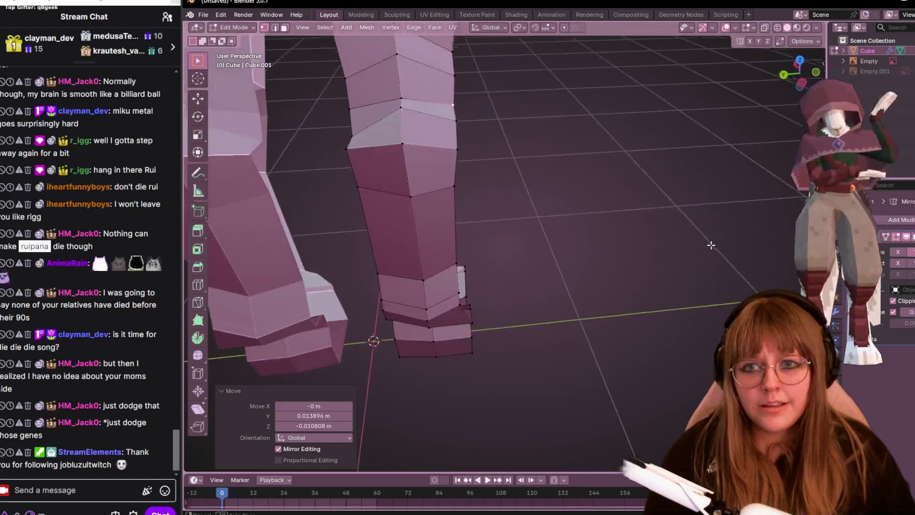
mouse_move(595, 198)
middle_mouse_down()
mouse_move(568, 245)
mouse_move(560, 308)
mouse_move(567, 185)
mouse_move(594, 164)
mouse_move(500, 143)
middle_mouse_up()
left_click_drag(444, 96, 484, 211)
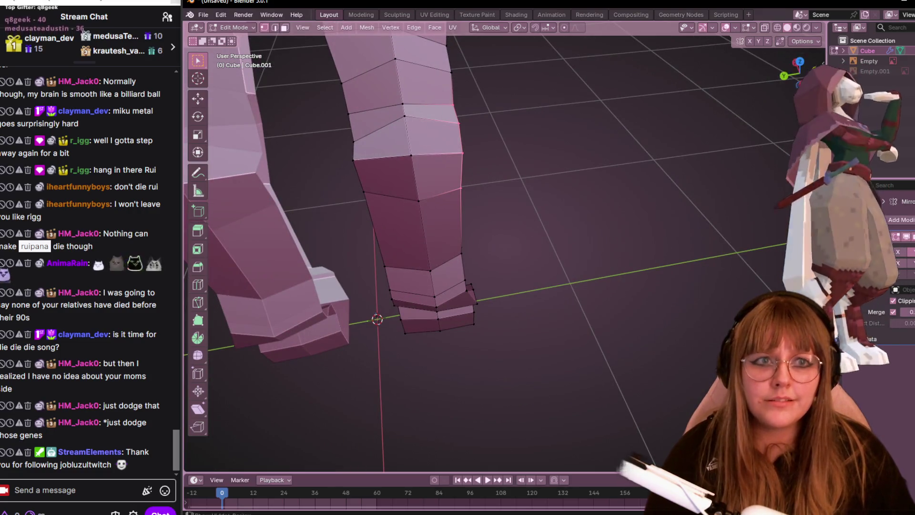
left_click(812, 66)
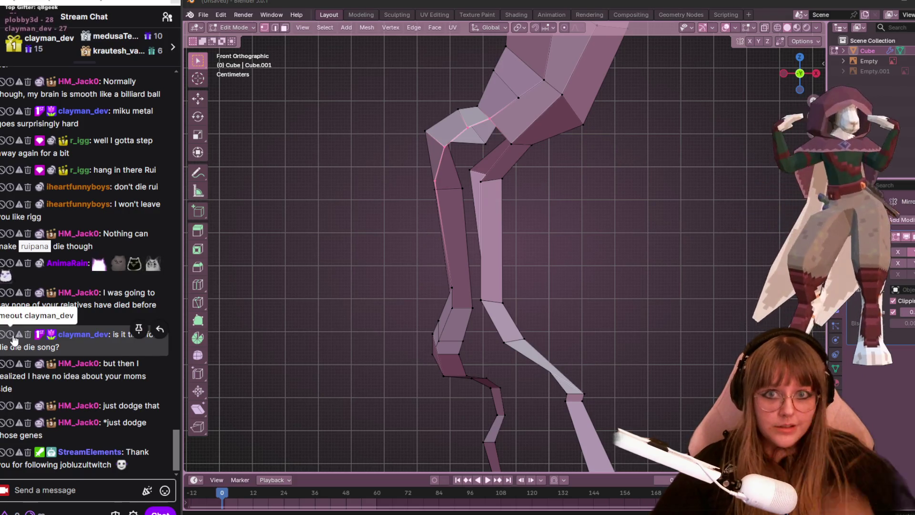
- Reposition the inner shin edge and inner knee vertex so the thigh and shin meet cleanly
middle_click_drag(641, 212, 562, 193, "shift")
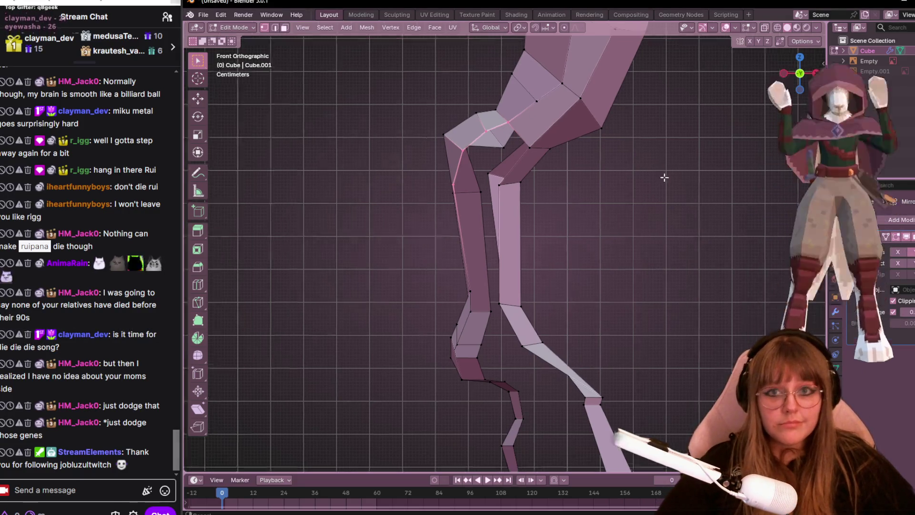
key("g")
left_click(566, 196)
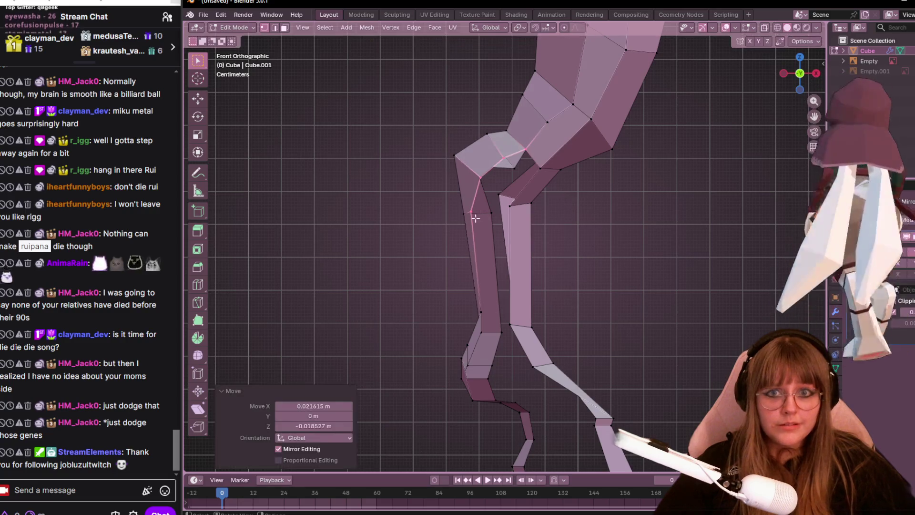
left_click(478, 167)
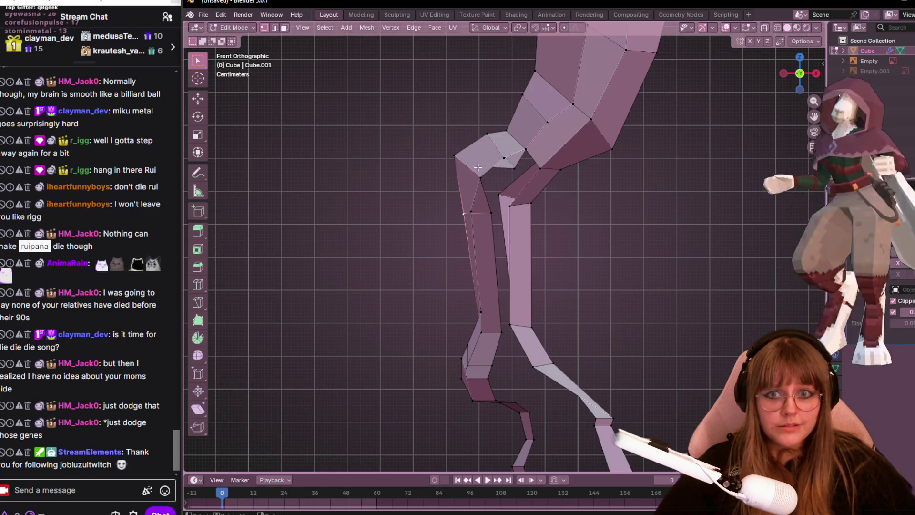
key("g")
left_click(486, 220)
key("g")
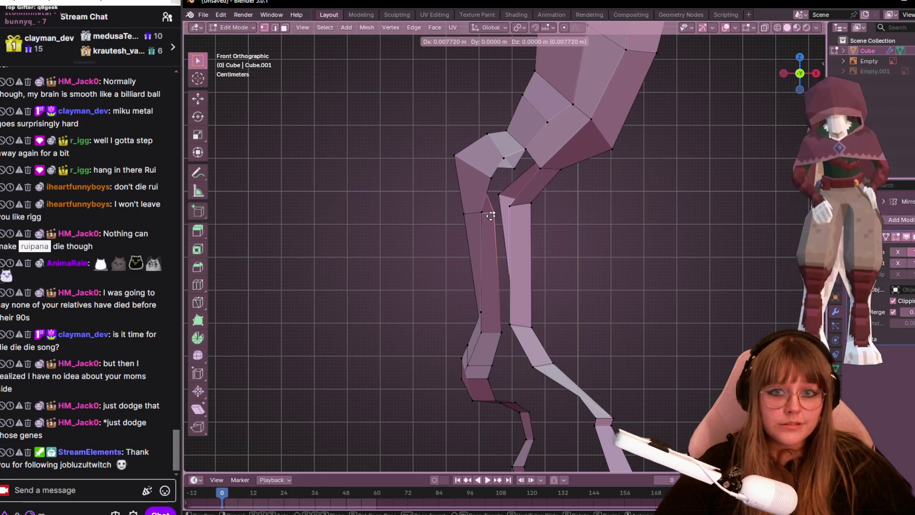
left_click(491, 216)
key("g")
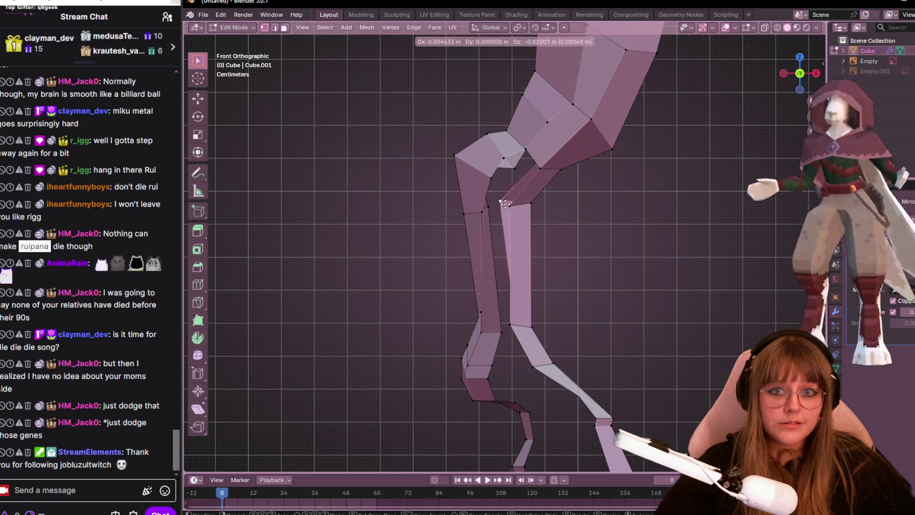
left_click(505, 204)
key("g")
left_click(491, 205)
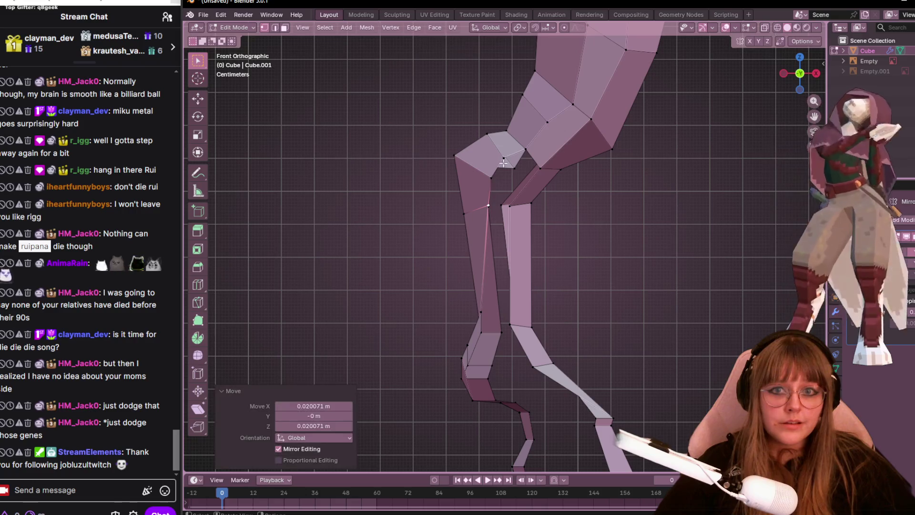
- Move the remaining knee vertices into line and check the knee in 3D before returning to front view
left_click(504, 163)
key("g")
left_click(510, 163)
left_click(527, 141)
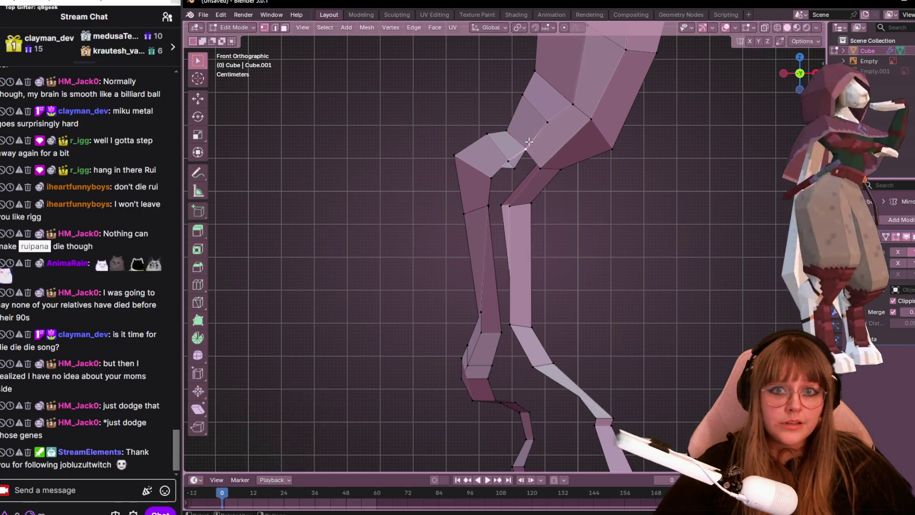
key("g")
left_click(539, 164)
left_click(504, 199, "shift")
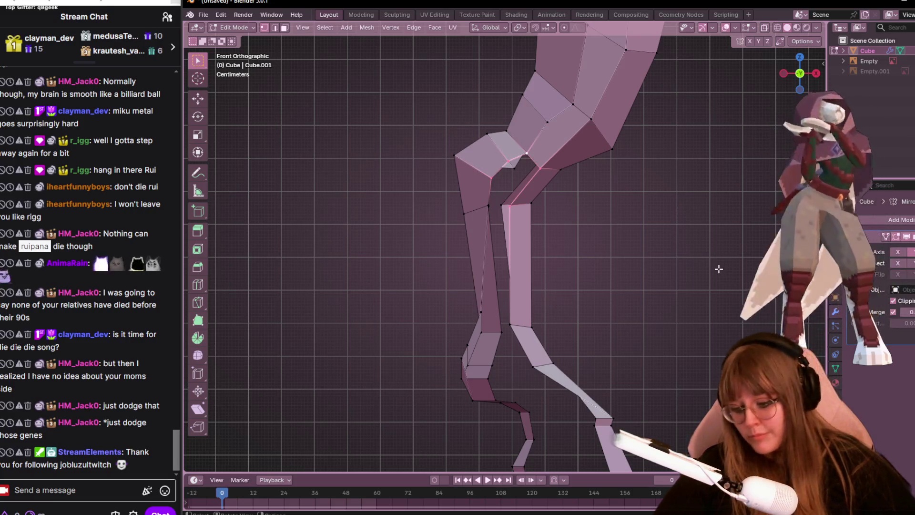
middle_click_drag(664, 270, 504, 215)
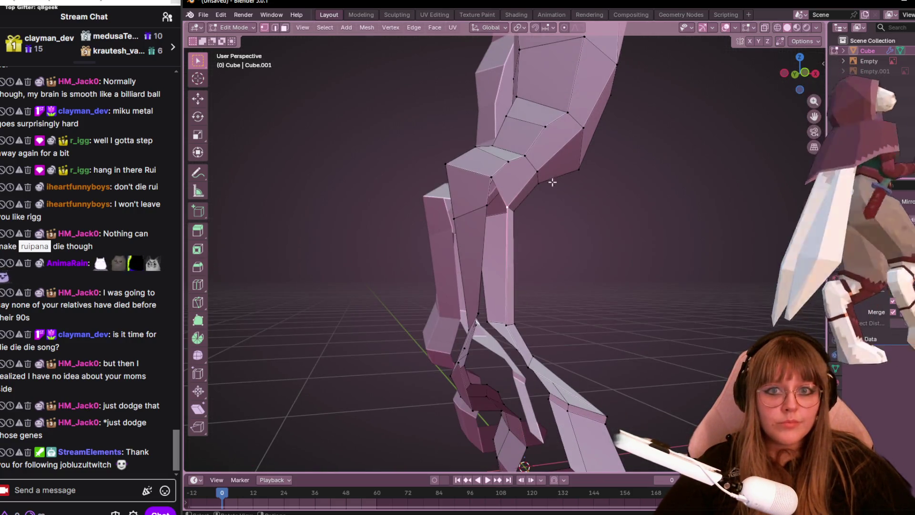
left_click(796, 73)
- Nudge the knee vertices slightly and inspect the result around the legs
key("g")
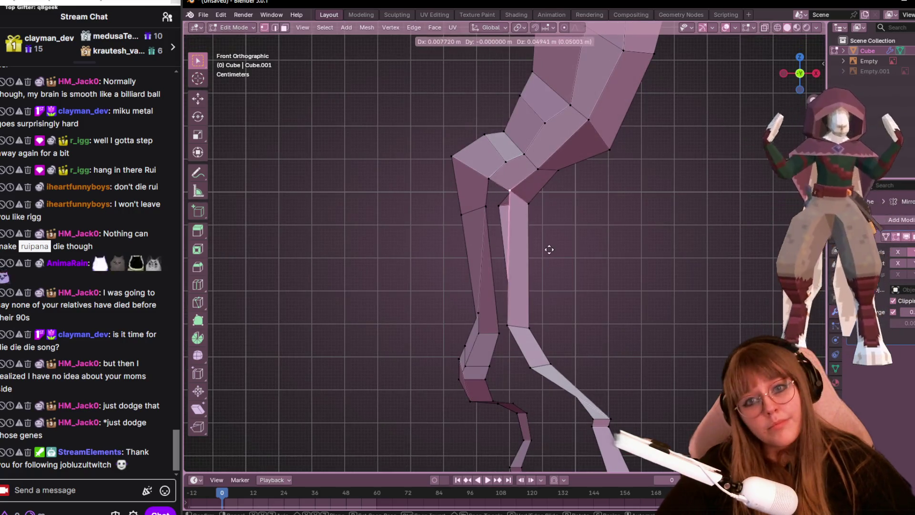
left_click(548, 250)
left_click(487, 207)
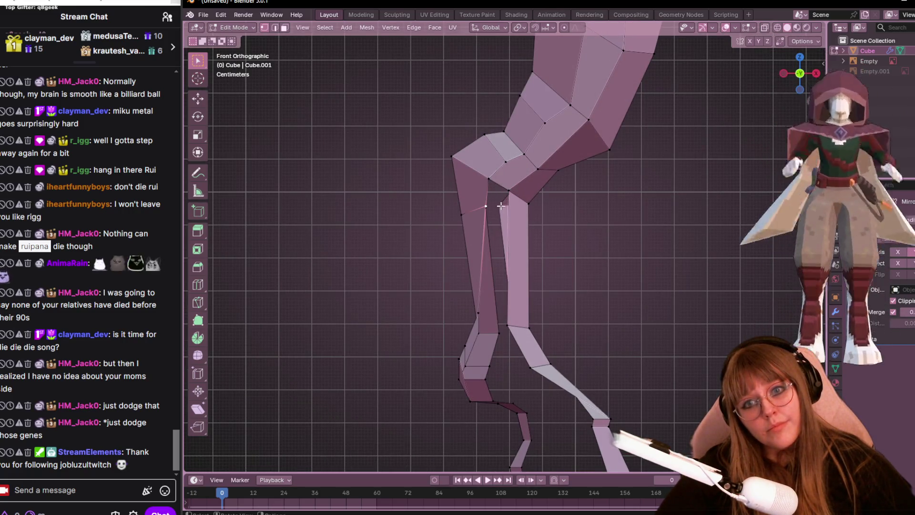
scroll(532, 266, "down", 2, "shift")
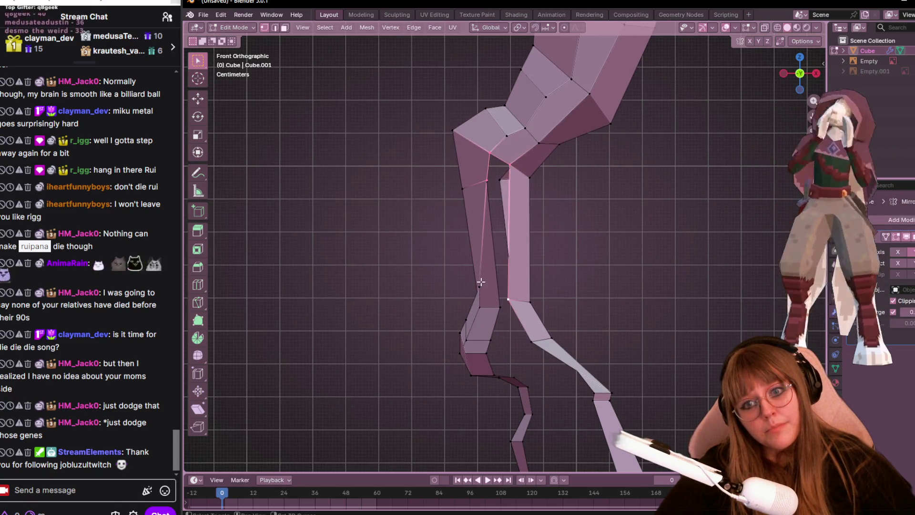
middle_click_drag(488, 283, 543, 301)
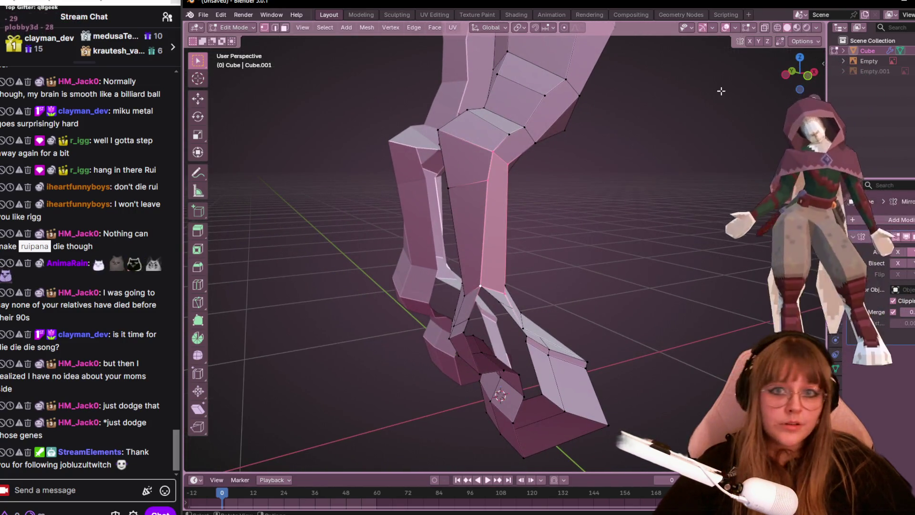
left_click(809, 74)
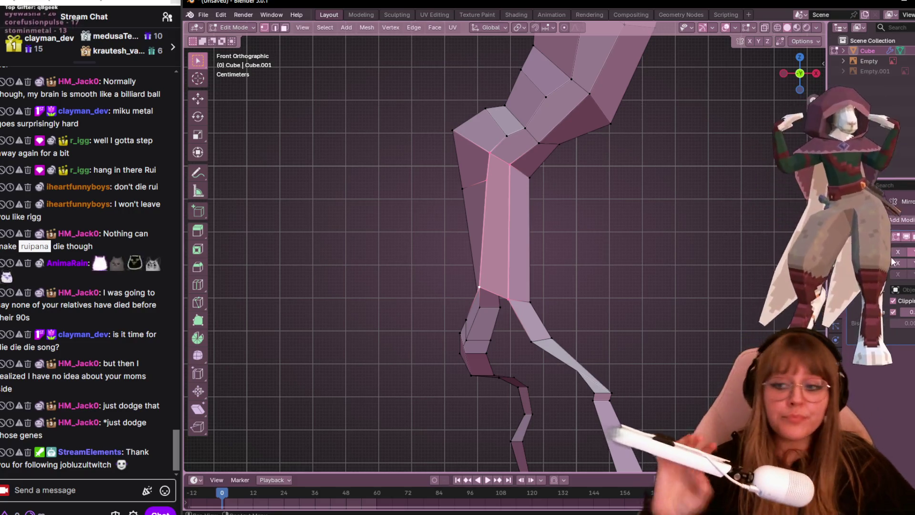
- Move the thigh's lower corner vertex and the knee vertex to tighten the knee
left_click(484, 292)
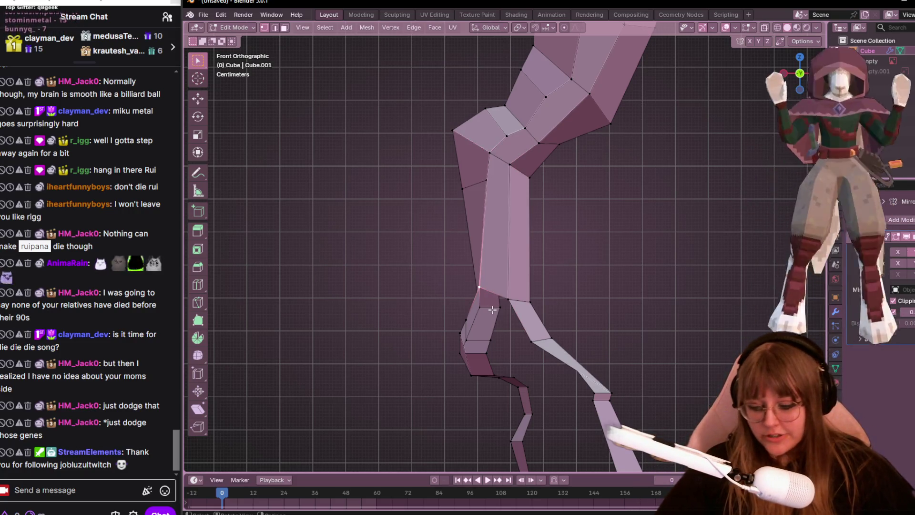
key("g")
left_click(507, 328)
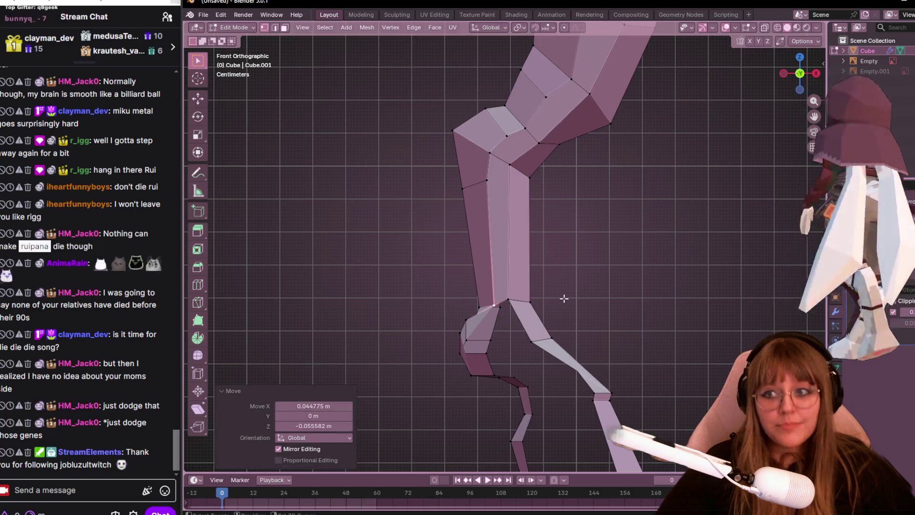
key("g")
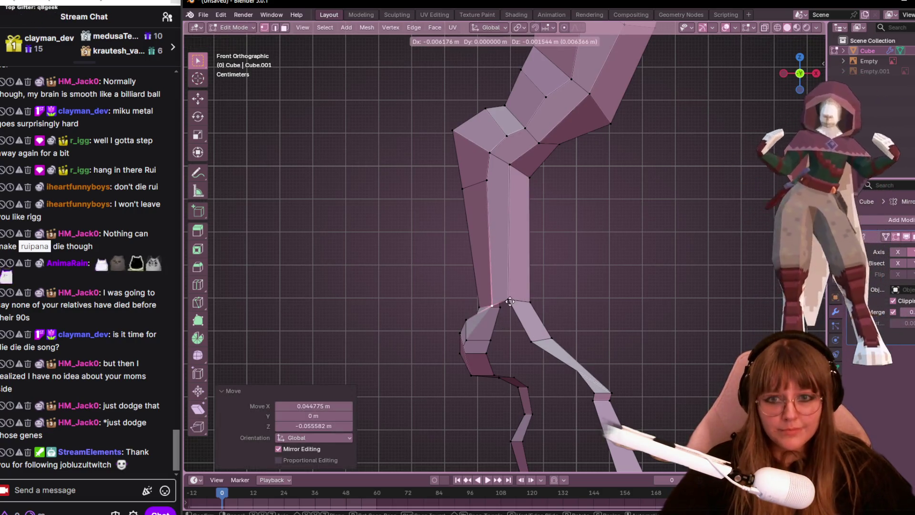
left_click(509, 299)
middle_click_drag(510, 299, 505, 249, "shift")
- Shift the ankle and lower-leg vertices inward to reshape the shin down to the ankle
left_click(466, 294)
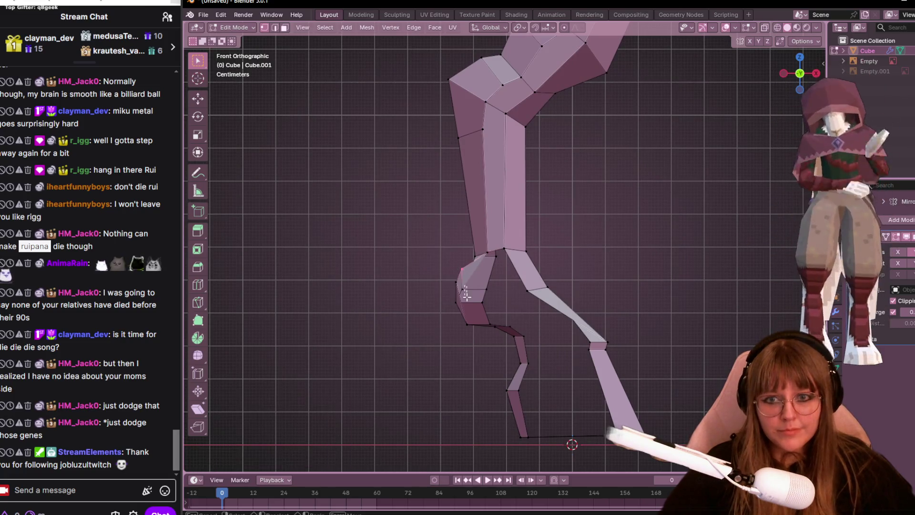
key("g")
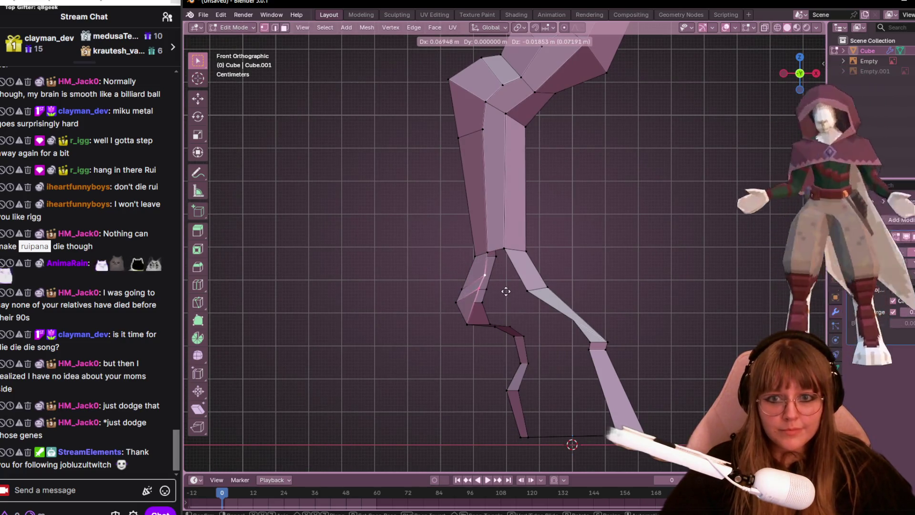
left_click(500, 301)
key("g")
left_click(495, 328)
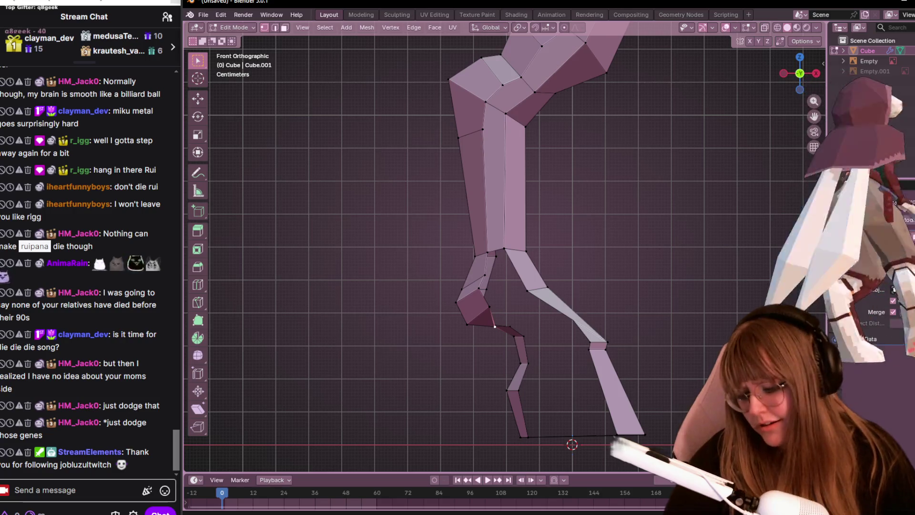
middle_click_drag(448, 381, 556, 278)
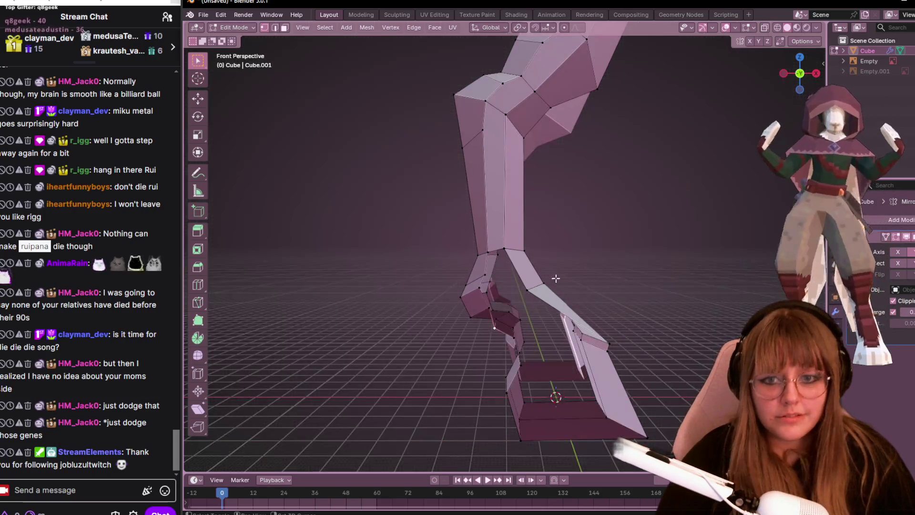
- From the front view, pull the foot vertices lower to start tapering the foot
key("KP_1")
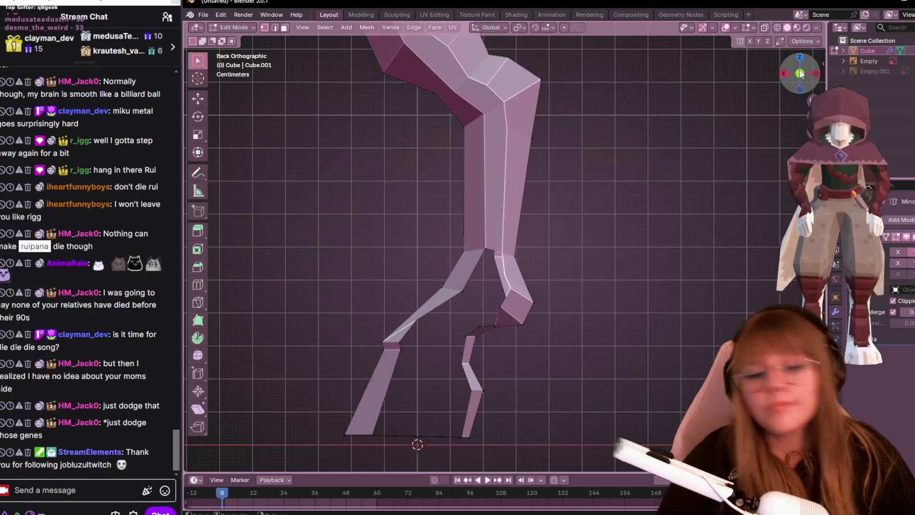
scroll(500, 250, "up", 2)
key("g")
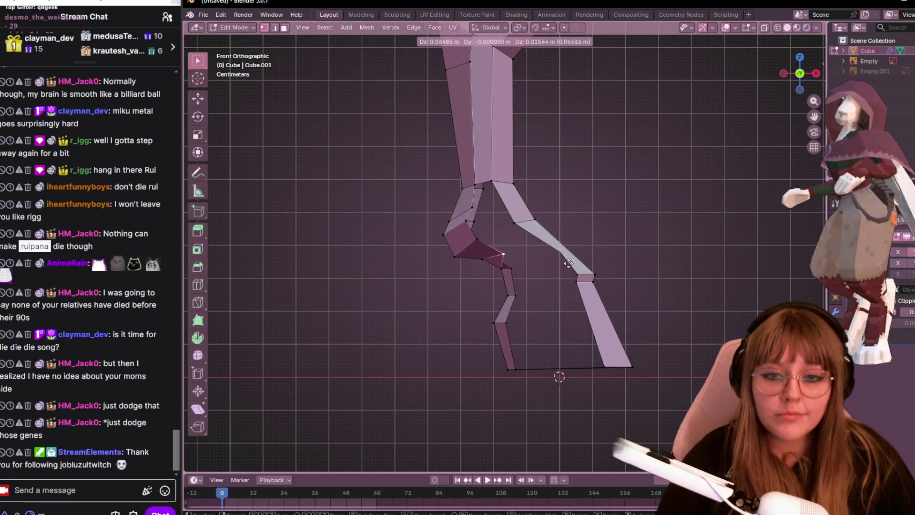
left_click(570, 266)
key("g")
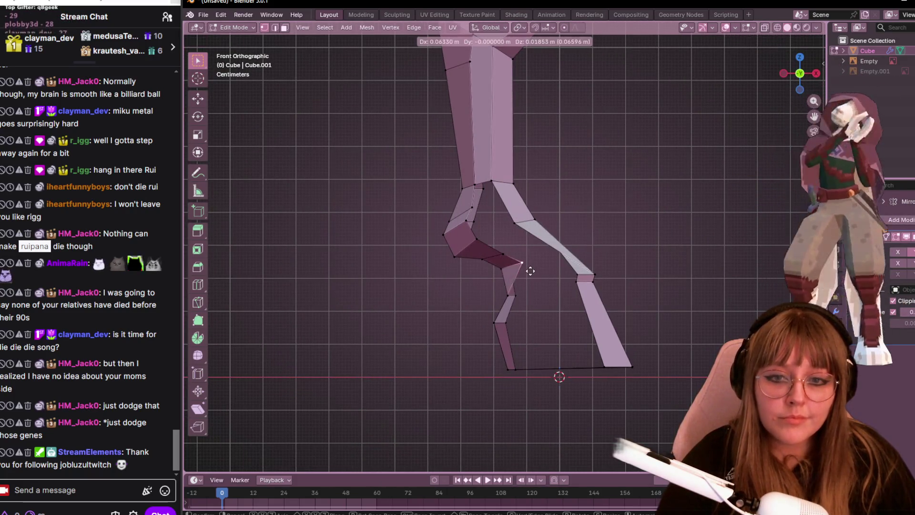
left_click(526, 270)
key("g")
left_click(540, 296)
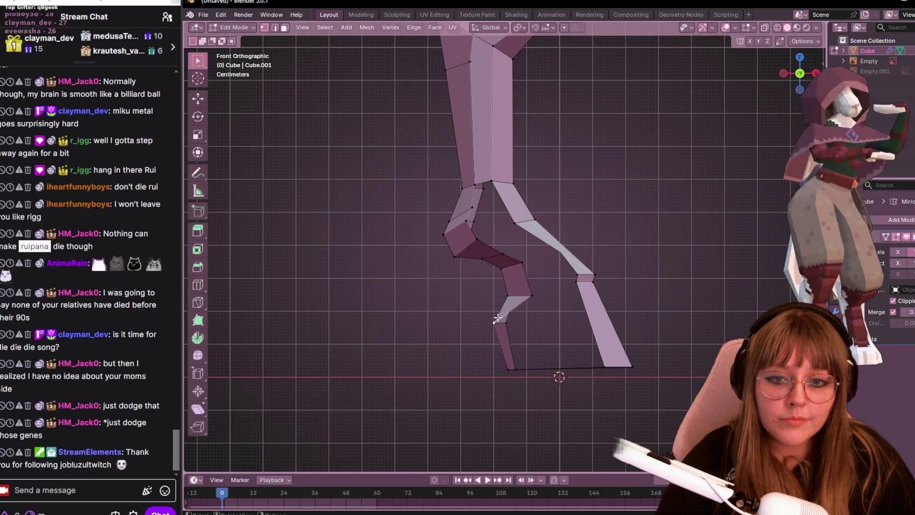
- Bring the toe vertex down to a pointed tip, slide one vertex along its edge, and view in perspective
key("g")
left_click(544, 320)
key("g")
key("g")
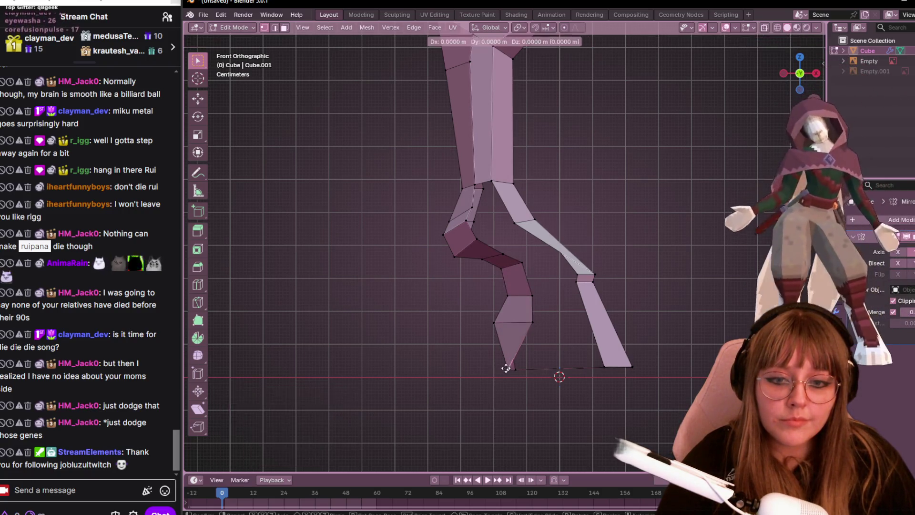
left_click(551, 368)
mouse_move(605, 265)
middle_mouse_down()
mouse_move(582, 259)
mouse_move(582, 338)
middle_mouse_up()
scroll(585, 308, "up", 5)
scroll(587, 322, "up", 1)
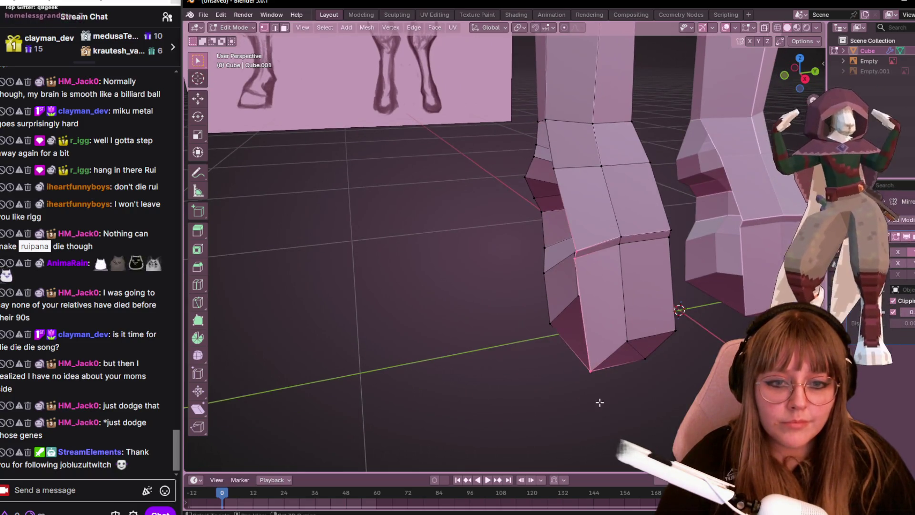
- Slide the foot edge and tip vertex along the mesh to sharpen the pointed foot
mouse_move(600, 403)
middle_mouse_down()
mouse_move(685, 370)
mouse_move(644, 373)
middle_mouse_up()
key("g")
key("g")
left_click(673, 372)
key("g")
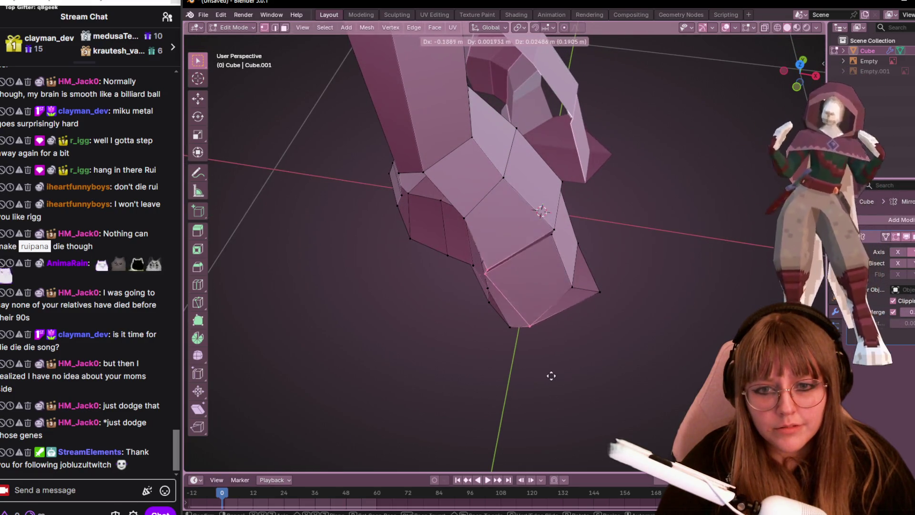
left_click(567, 384)
mouse_move(566, 383)
middle_mouse_down()
mouse_move(561, 332)
mouse_move(606, 391)
mouse_move(618, 368)
mouse_move(656, 384)
mouse_move(673, 411)
middle_mouse_up()
key("shift+v")
left_click(570, 382)
- Merge overlapping foot vertices by distance and slide the tip vertex further along the foot
key("m")
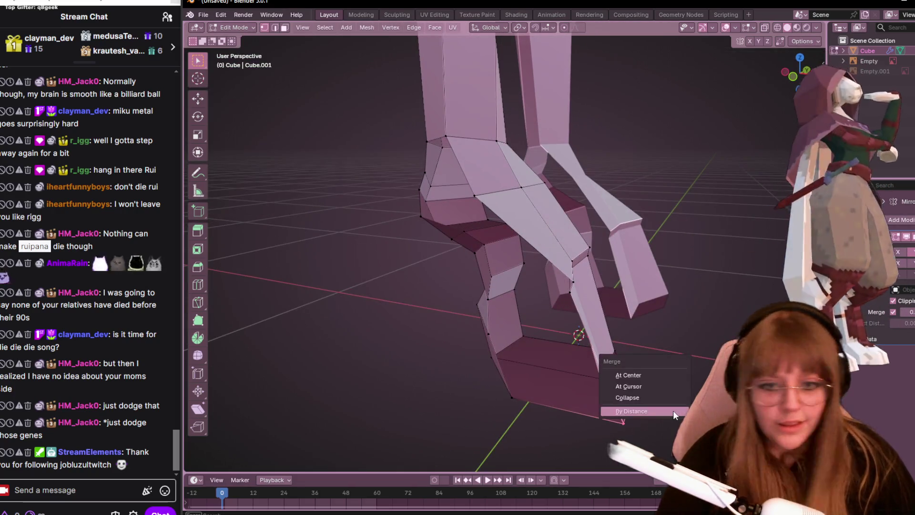
left_click(669, 405)
middle_click_drag(650, 453, 665, 357)
scroll(664, 358, "up", 3)
scroll(612, 321, "up", 1)
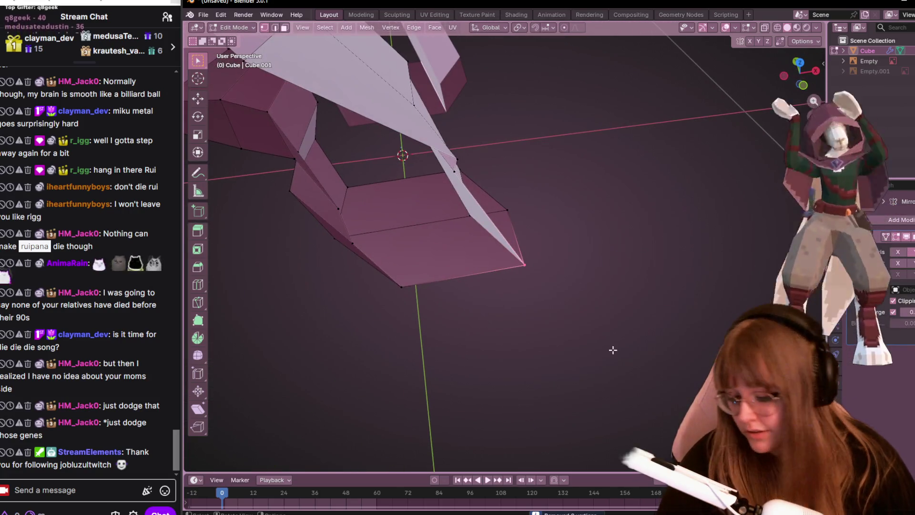
key("shift+v")
left_click(552, 362)
middle_click_drag(552, 362, 498, 250)
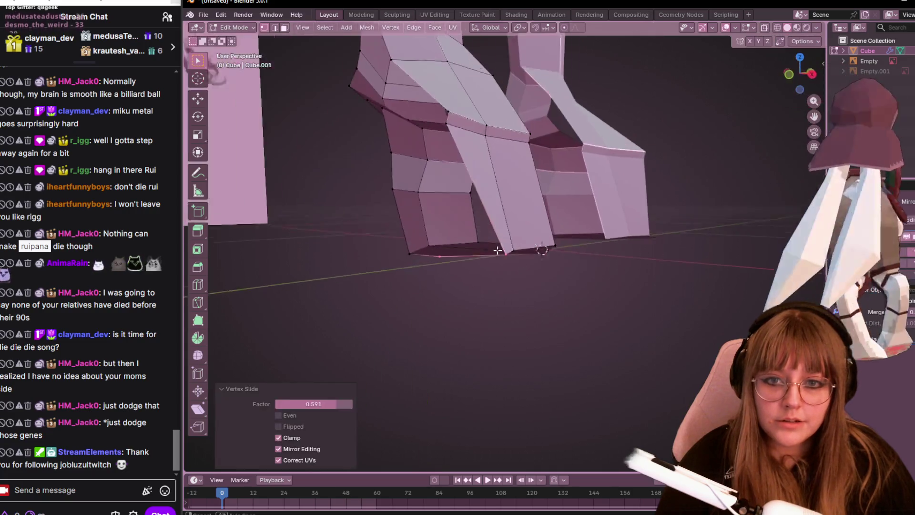
scroll(539, 315, "up", 5)
scroll(539, 315, "up", 2)
- Merge the foot-tip vertices by distance with the merge distance raised to 0.2 m
left_click_drag(489, 313, 528, 363)
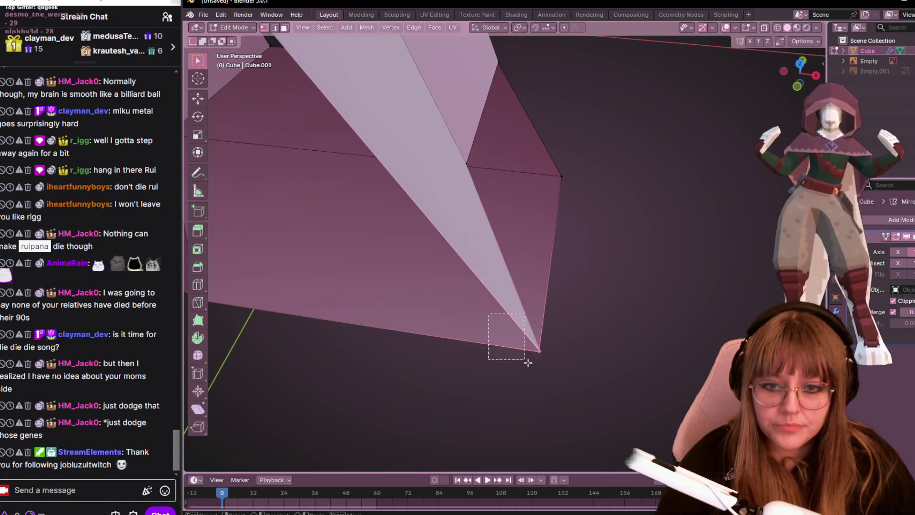
key("m")
left_click(567, 395)
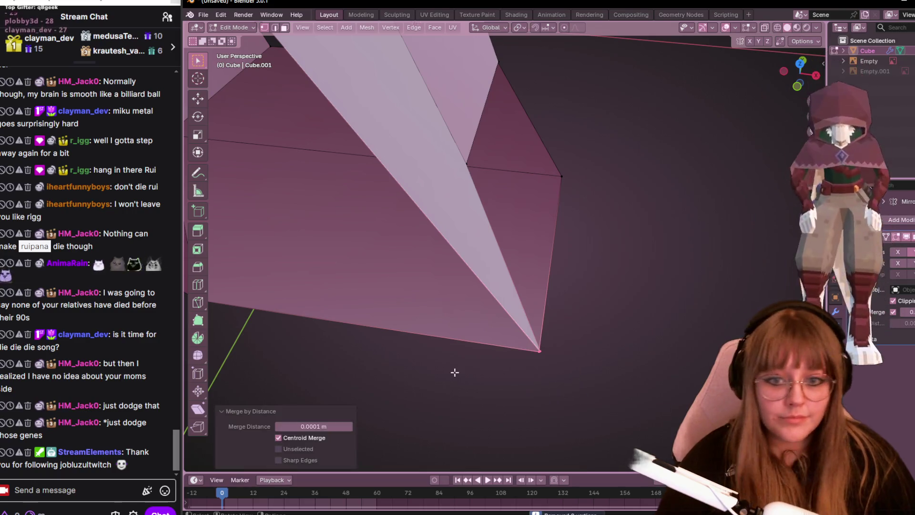
type("0.2")
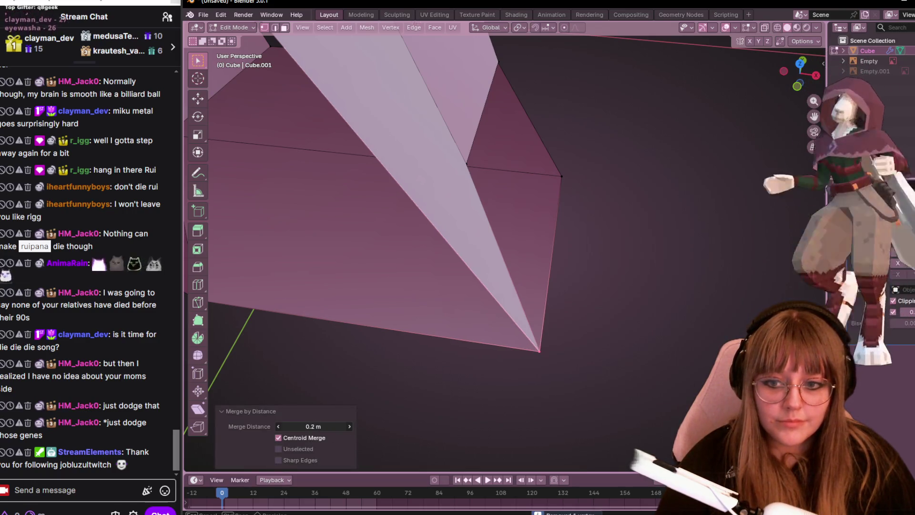
left_click(511, 374)
middle_click_drag(511, 374, 541, 341)
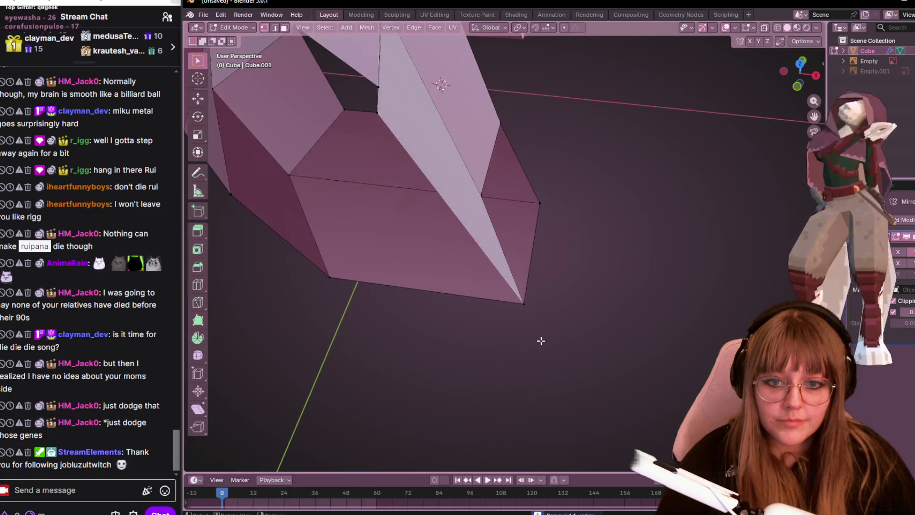
- Vertex-slide another foot vertex along its edge and look at the legs from the front
left_click_drag(540, 340, 540, 340)
middle_click_drag(541, 340, 582, 317)
key("shift+v")
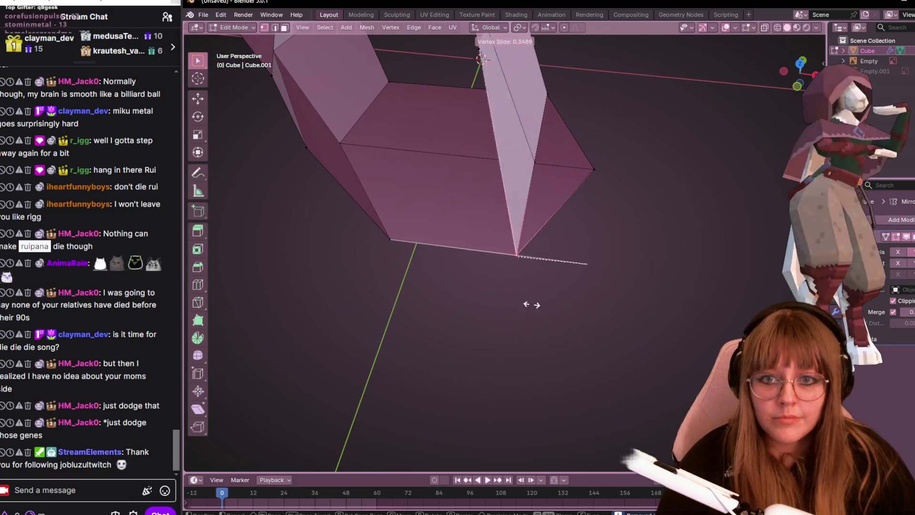
left_click(446, 281)
mouse_move(515, 245)
middle_mouse_down()
mouse_move(546, 260)
mouse_move(605, 246)
middle_mouse_up()
key("shift+v")
left_click(639, 241)
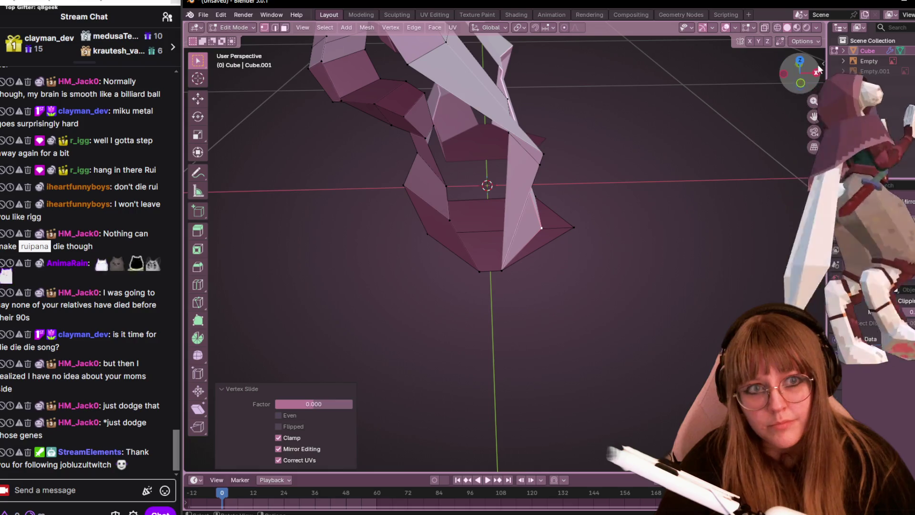
- Merge the doubled vertex at the foot corner by distance and check it from an angle
left_click(801, 82)
key("g")
key("x")
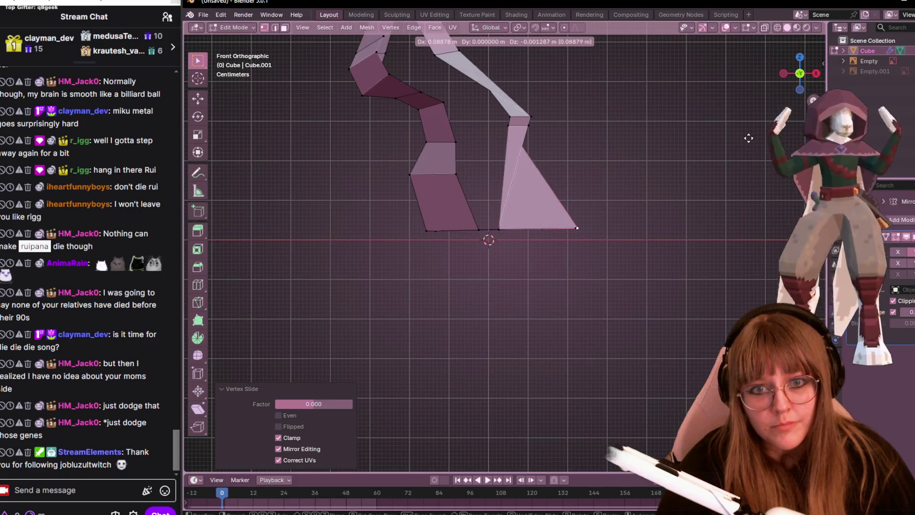
right_click(748, 138)
left_click_drag(564, 199, 606, 254)
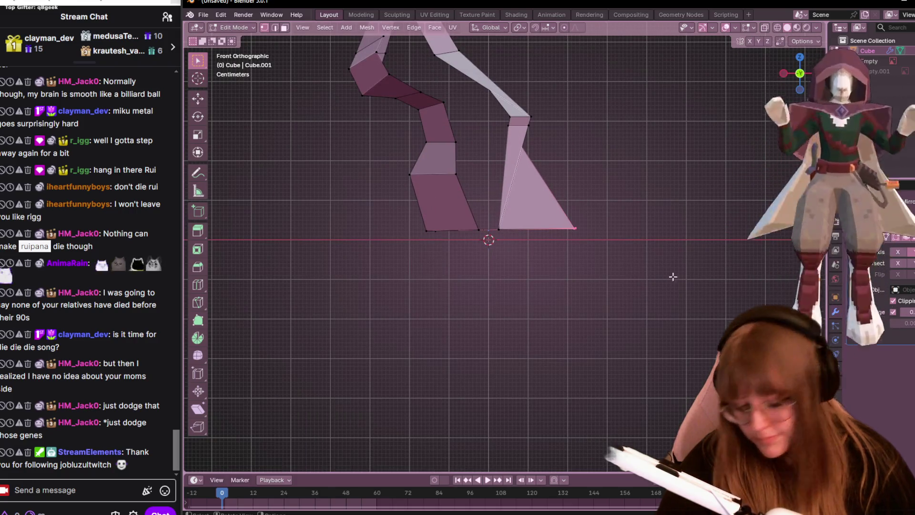
left_click(682, 325)
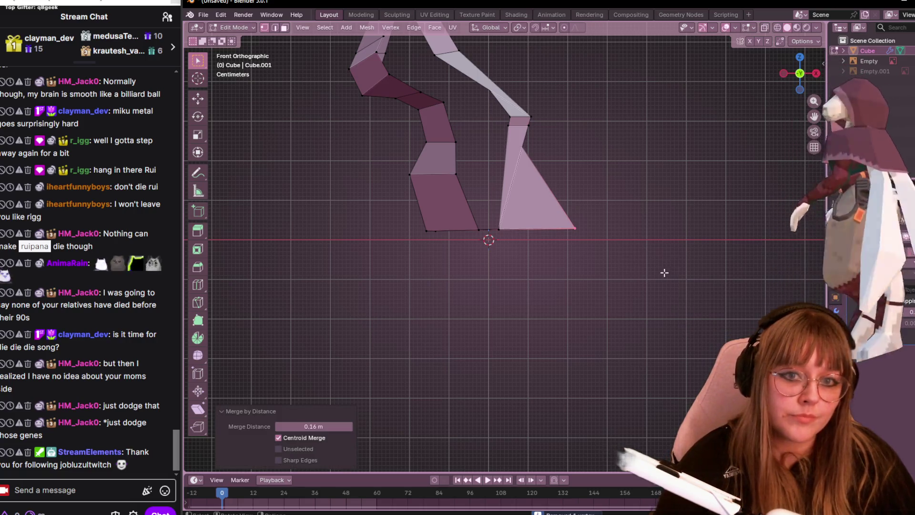
middle_click_drag(568, 136, 535, 105)
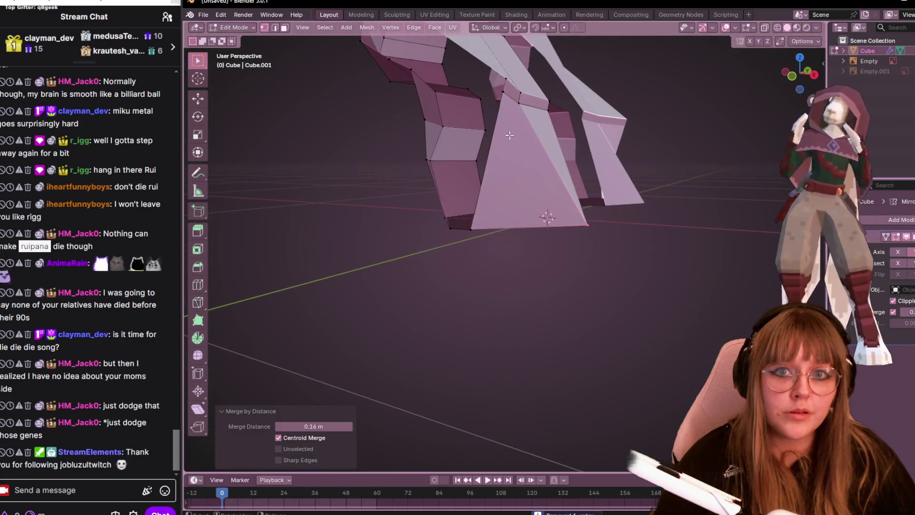
left_click(535, 105)
- In front view, move the ankle vertices to widen the right lower leg above the foot
left_click(805, 71)
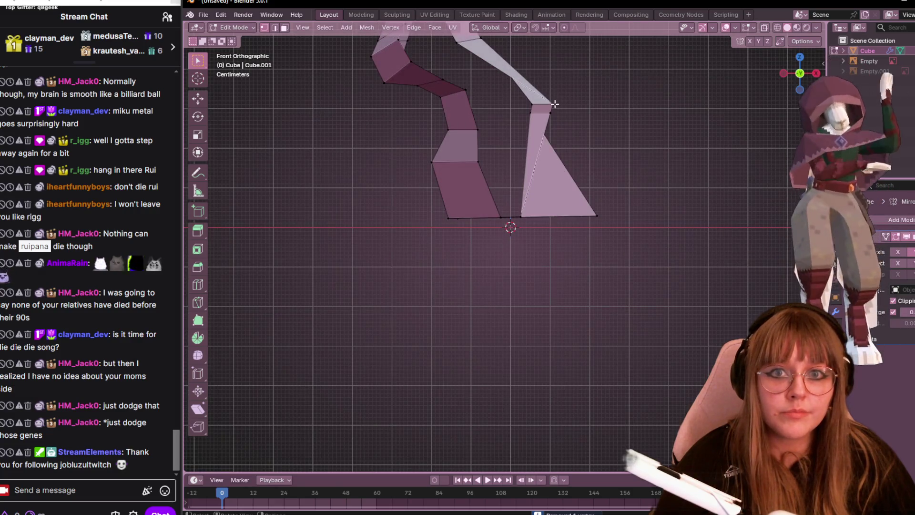
middle_click_drag(609, 140, 666, 262, "shift")
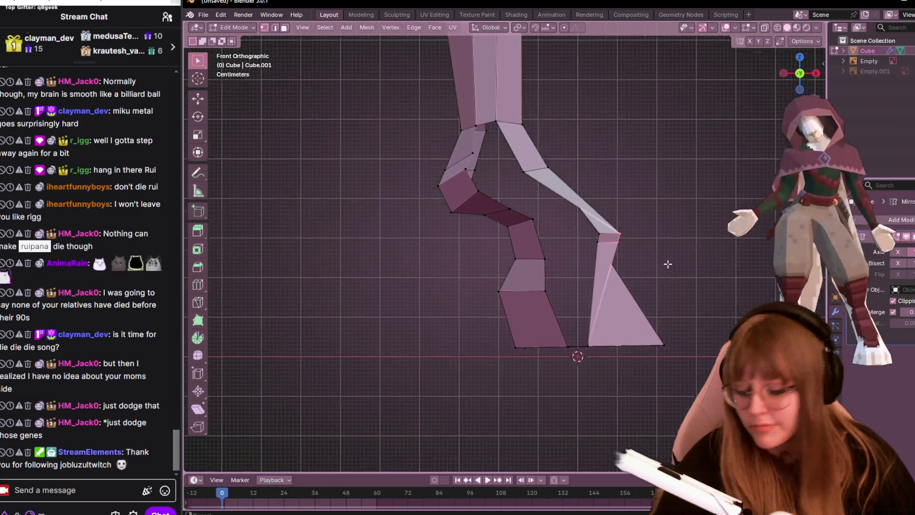
key("g")
left_click(625, 277)
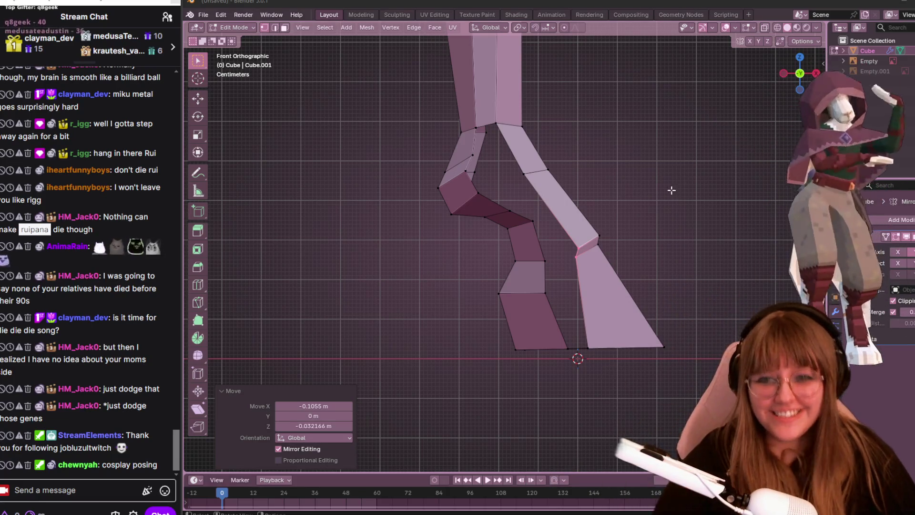
middle_click_drag(673, 253, 643, 219, "shift")
- Box-select the left foot's bent vertices and move them into a cleaner ankle curve
left_click(538, 214)
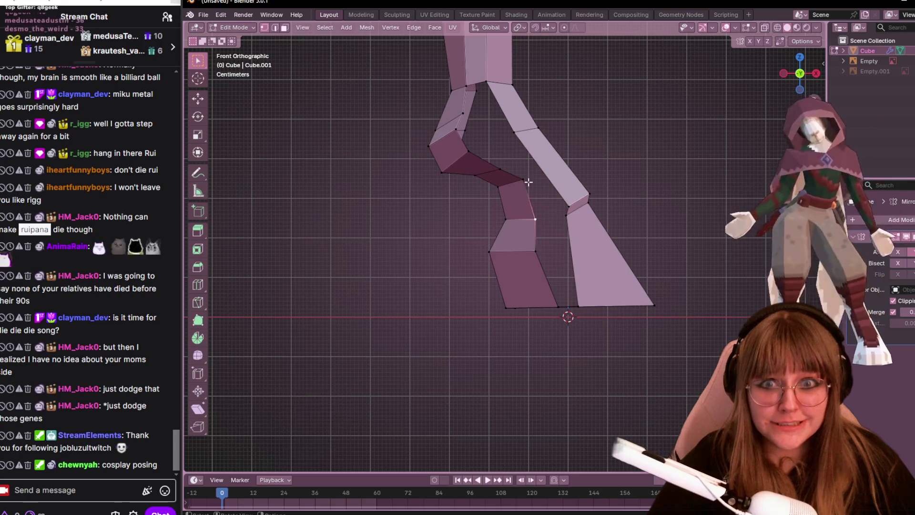
scroll(508, 172, "down", 3)
scroll(542, 163, "down", 2)
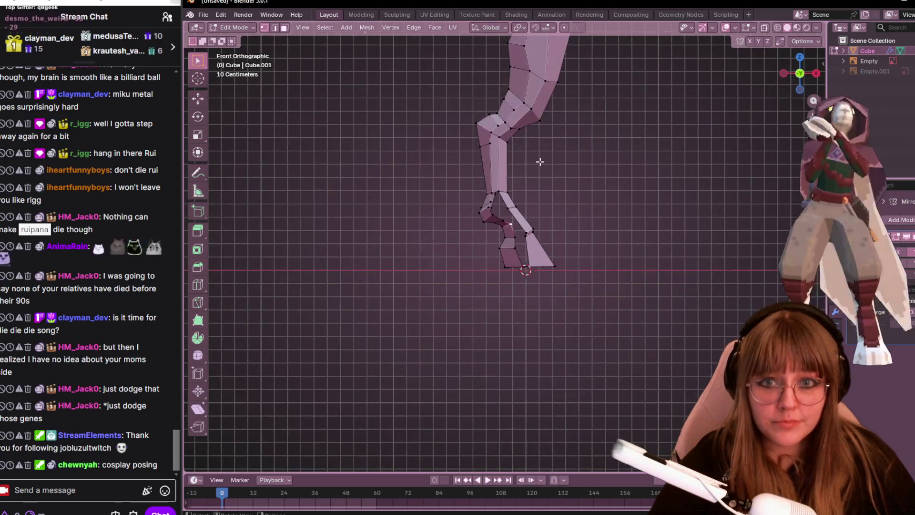
scroll(604, 181, "down", 2)
scroll(620, 169, "up", 1)
scroll(648, 153, "up", 1)
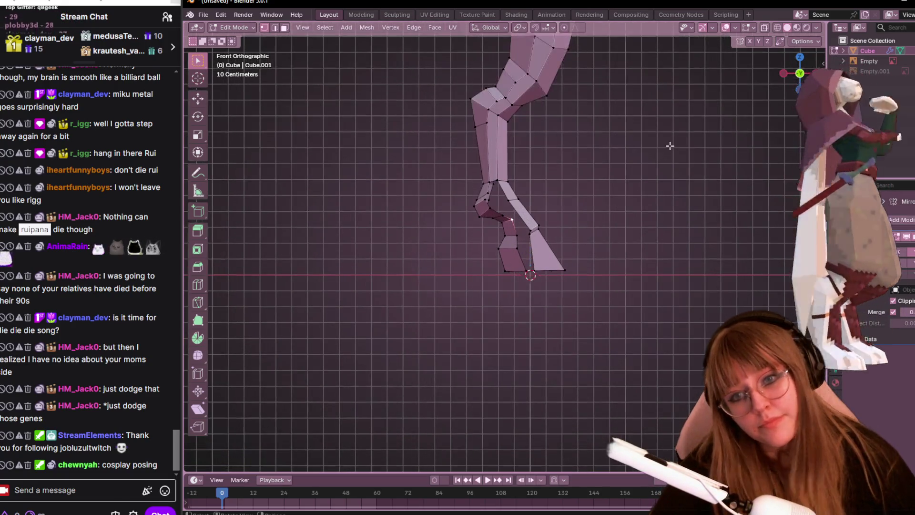
scroll(572, 215, "up", 1)
scroll(540, 206, "up", 1)
scroll(539, 206, "up", 1)
scroll(501, 241, "up", 1)
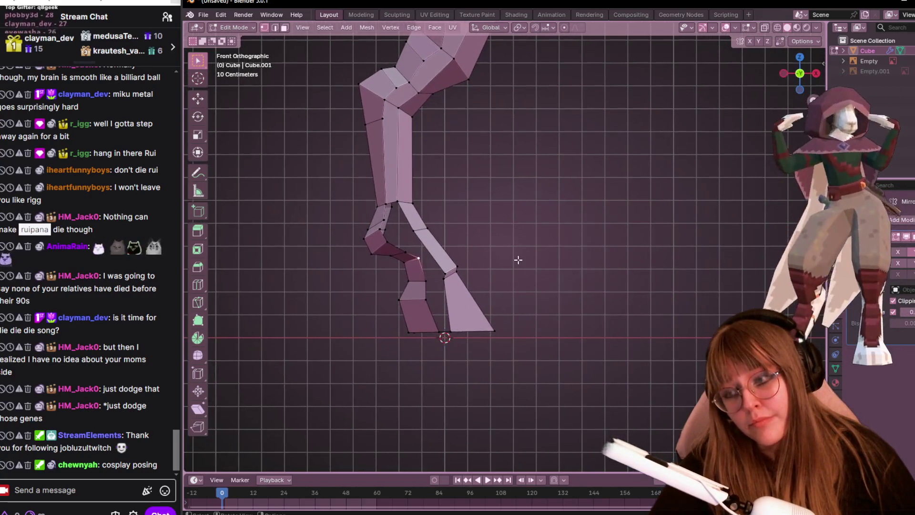
scroll(517, 260, "up", 1)
left_click_drag(308, 218, 348, 265)
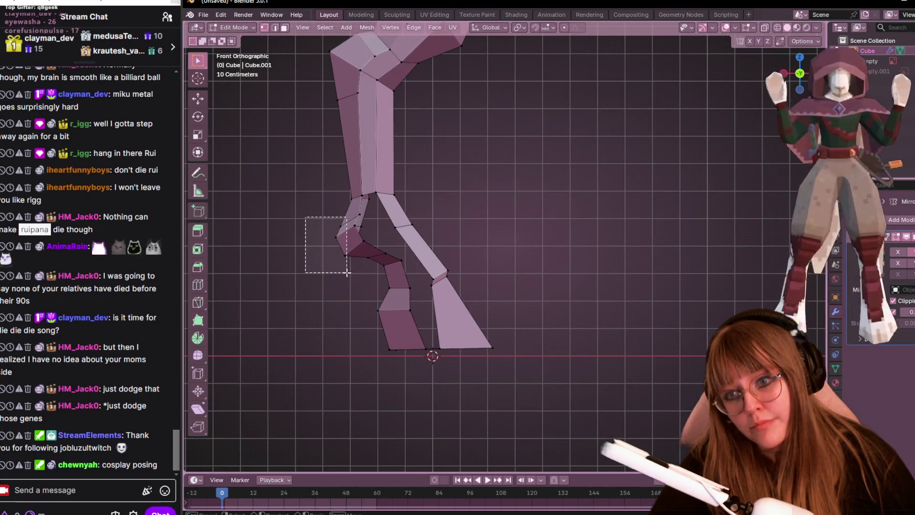
middle_click_drag(377, 260, 423, 261, "shift")
key("g")
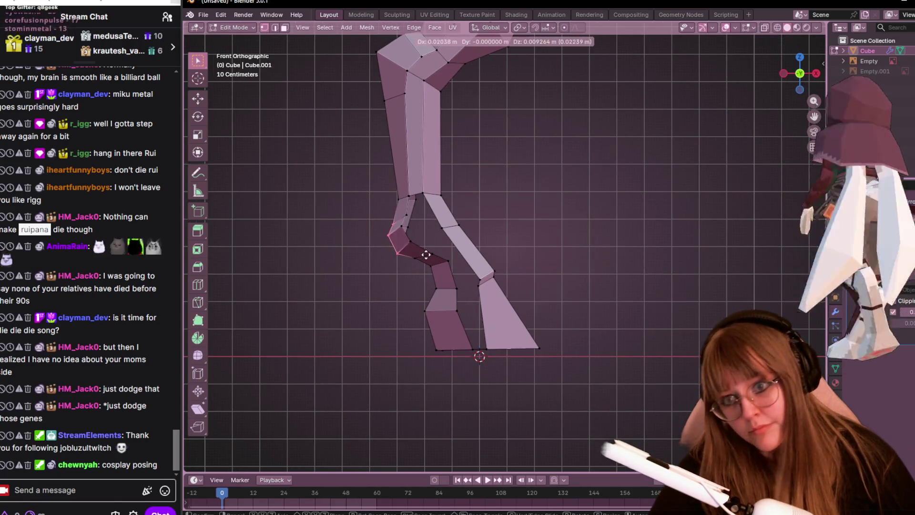
left_click(401, 202)
- Nudge a single vertex at the top of the foot slightly into place
left_click(404, 225)
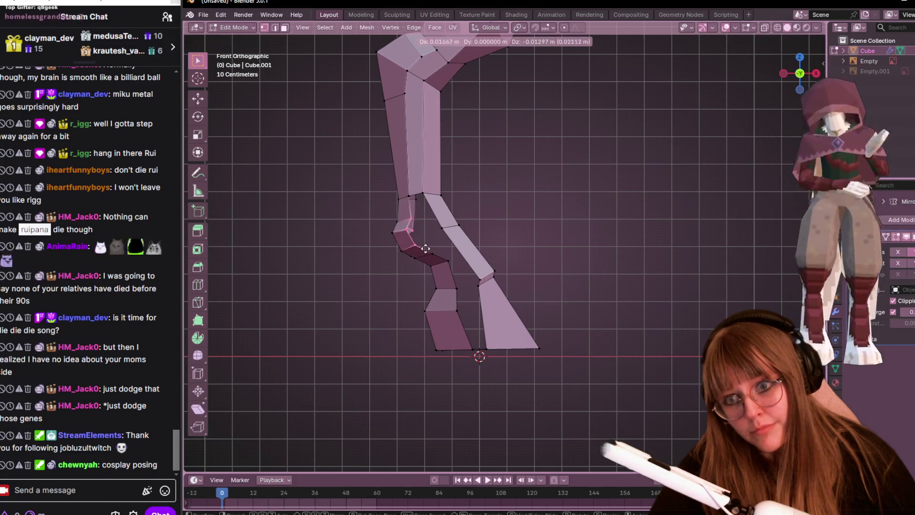
left_click(415, 230)
key("g")
left_click(422, 222)
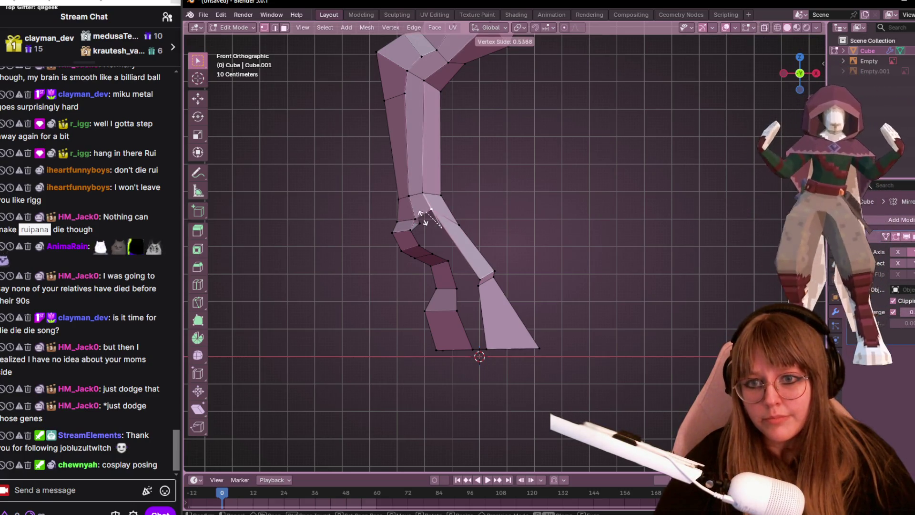
- Settle the slid knee vertex and fill the gap at the knee with a new face
key("shift+v")
left_click(418, 230)
middle_click_drag(454, 226, 464, 222, "shift")
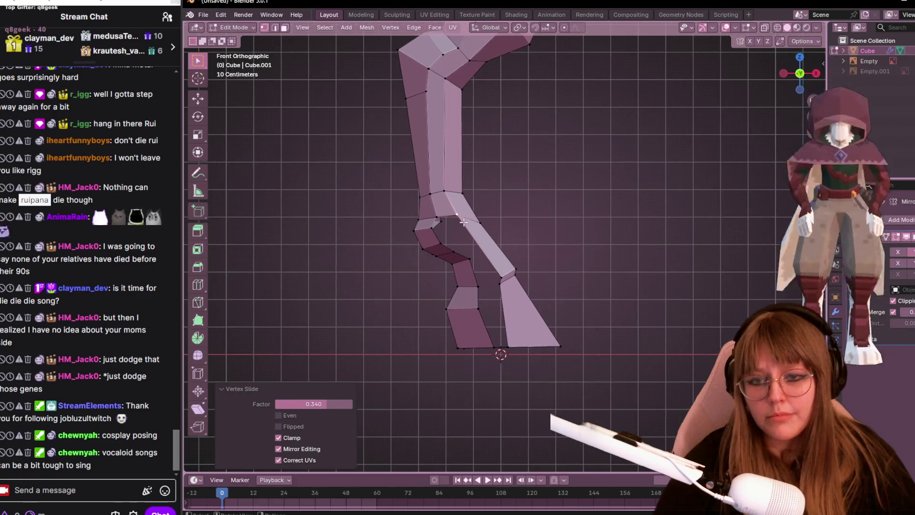
left_click(458, 260)
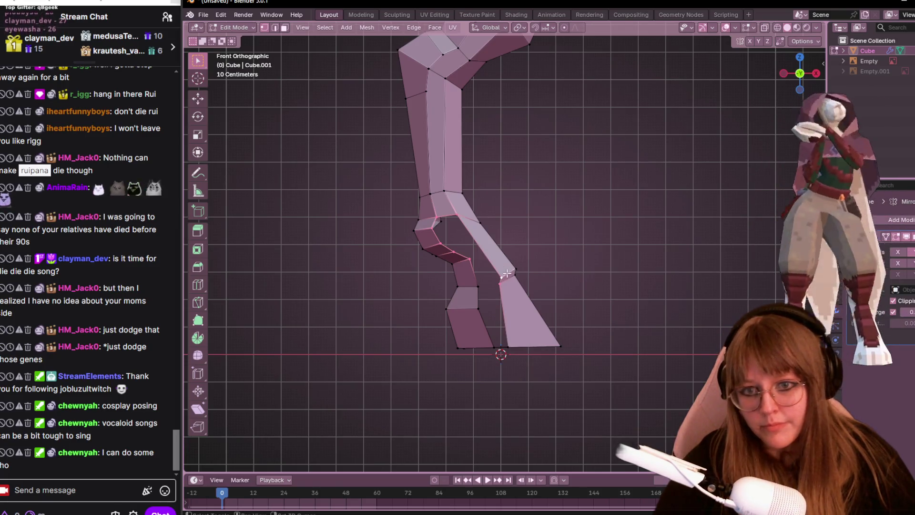
key("f")
left_click(637, 217)
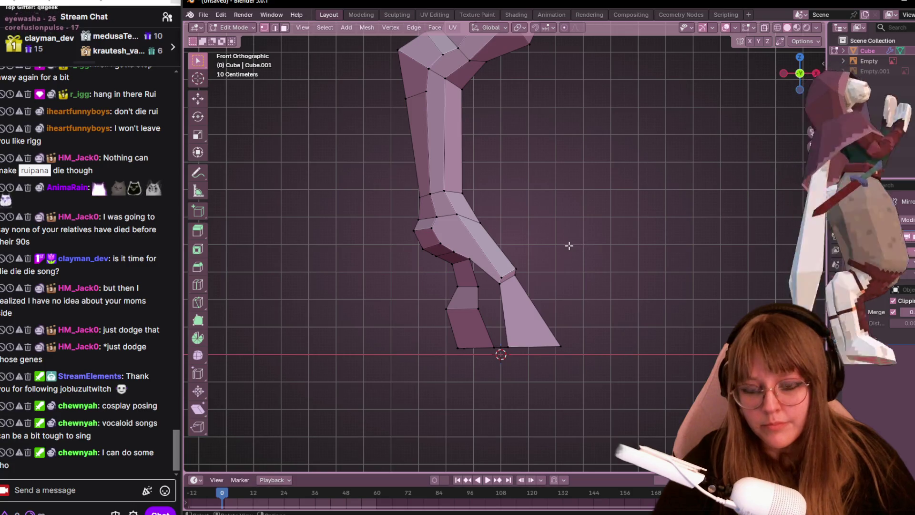
- Knife-cut a new edge across the upper shin and view the leg at an angle
key("k")
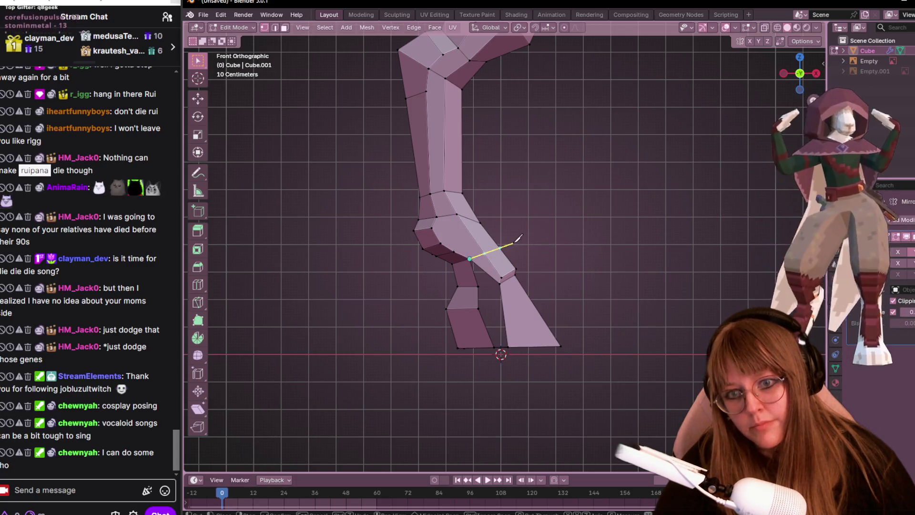
key("Return")
scroll(527, 225, "up", 1)
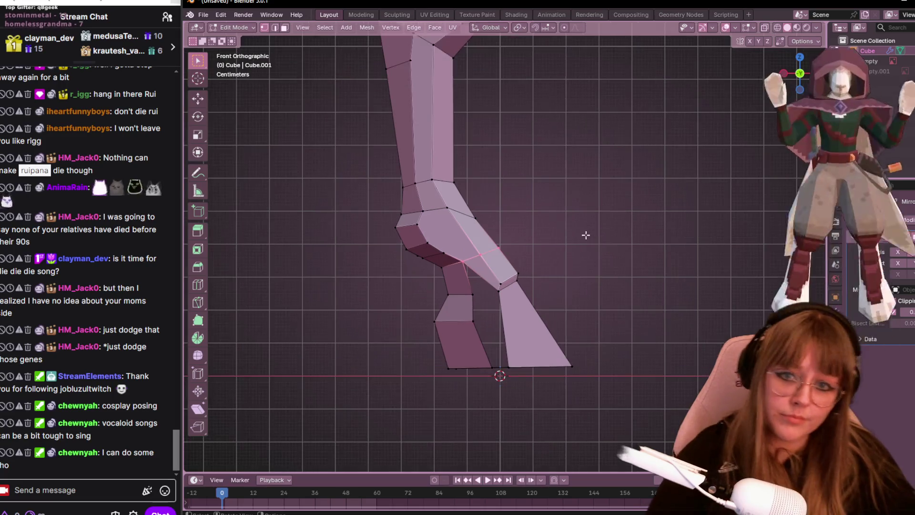
middle_click_drag(448, 235, 462, 229)
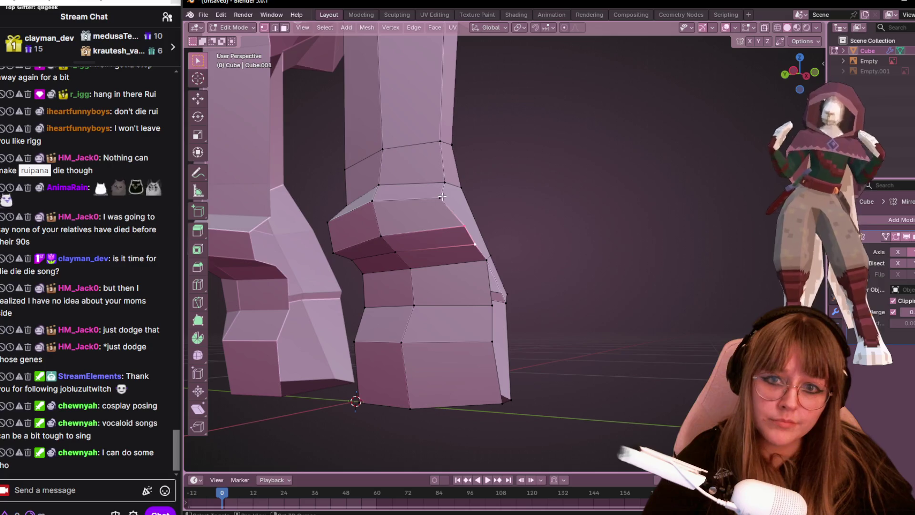
- Slide the edge loop along the leg and slide a knee vertex along its edge
mouse_move(442, 197)
middle_mouse_down()
mouse_move(554, 275)
mouse_move(516, 287)
mouse_move(515, 260)
middle_mouse_up()
key("g")
key("g")
left_click(548, 256)
key("g")
key("g")
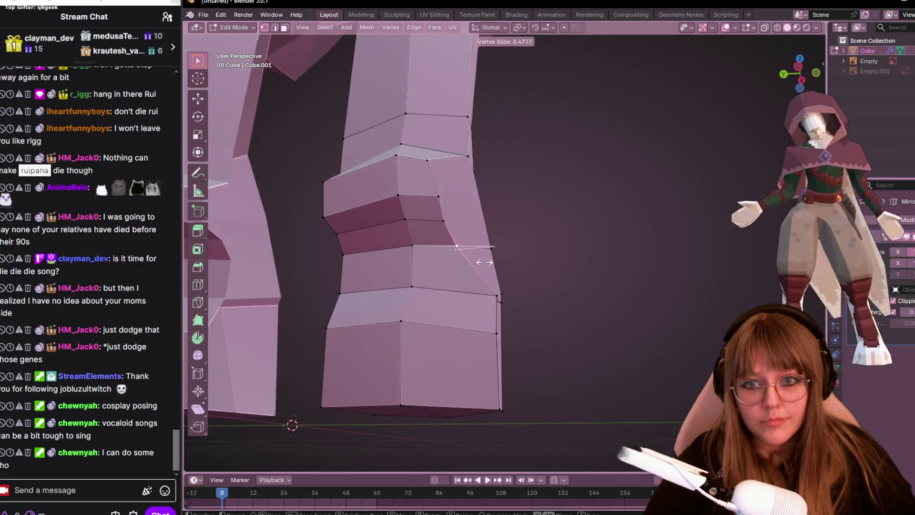
left_click(562, 235)
- From the right side view, start moving the knee's front-edge vertex
mouse_move(562, 236)
middle_mouse_down()
mouse_move(416, 305)
mouse_move(503, 358)
mouse_move(434, 245)
middle_mouse_up()
left_click(434, 244)
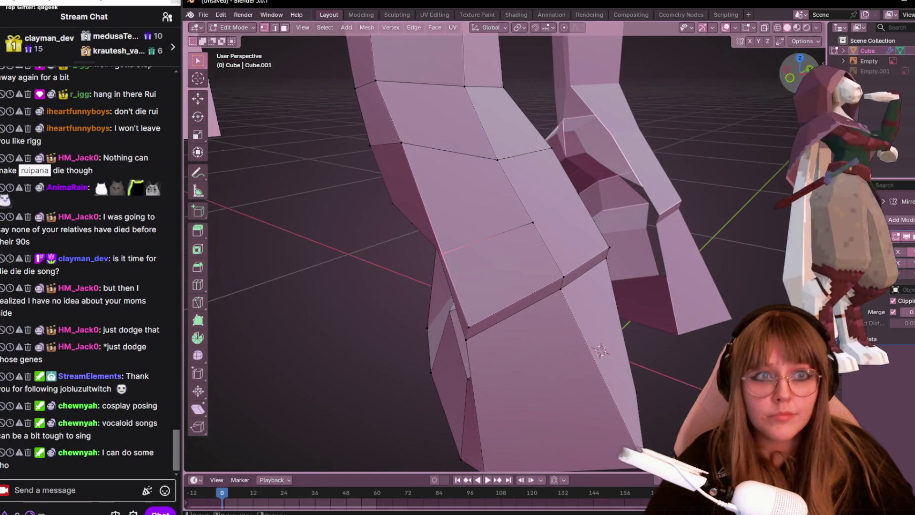
key("KP_3")
key("g")
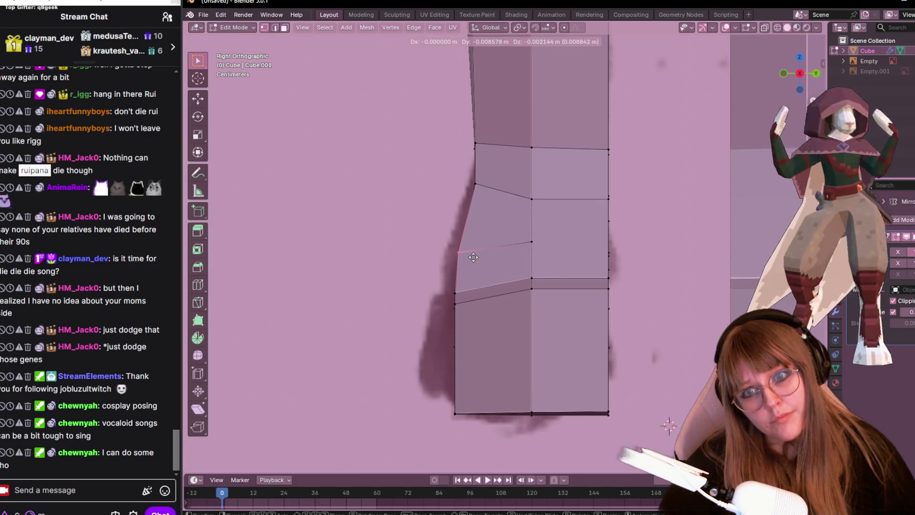
- Shift several front-edge knee vertices rightward and upward onto the sketched leg outline
left_click(459, 251)
left_click(475, 185)
key("g")
left_click(505, 194)
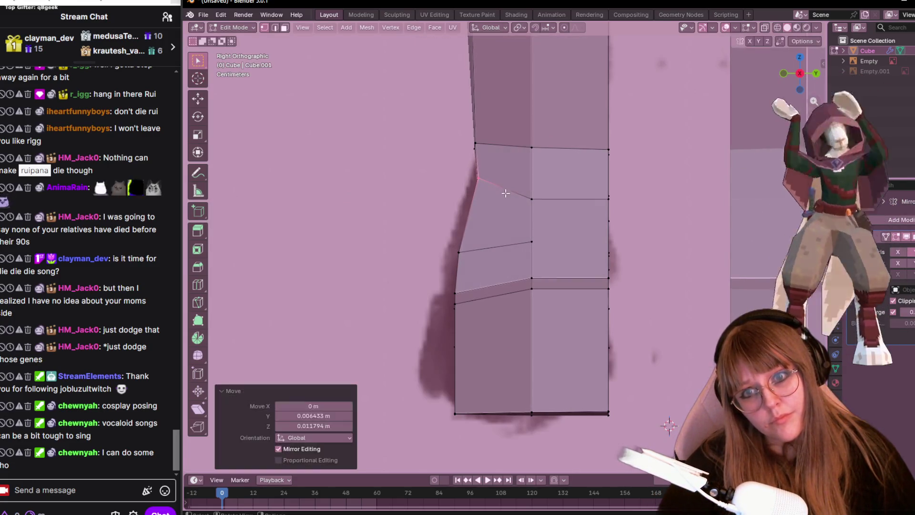
key("g")
left_click(526, 142)
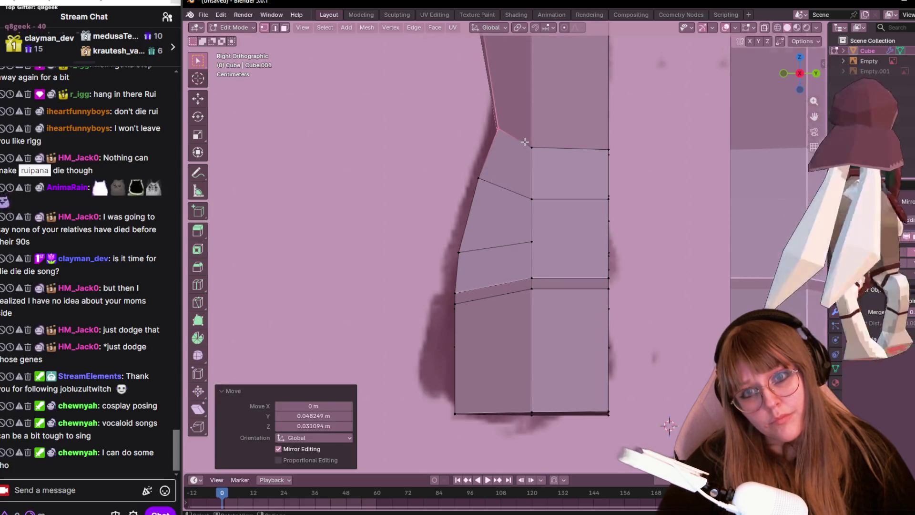
scroll(530, 165, "down", 6)
- Grab the next front-edge vertex and begin moving it toward the reference outline
left_click(494, 181)
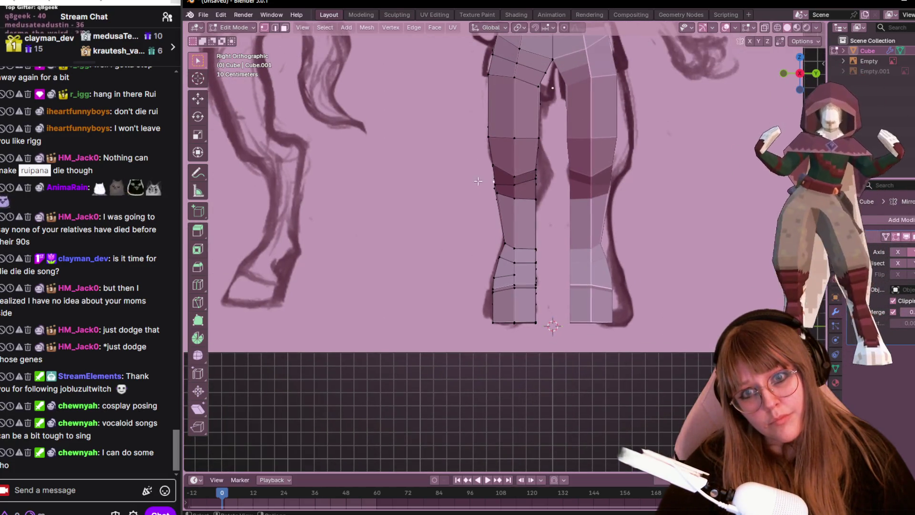
left_click_drag(493, 195, 495, 195)
key("g")
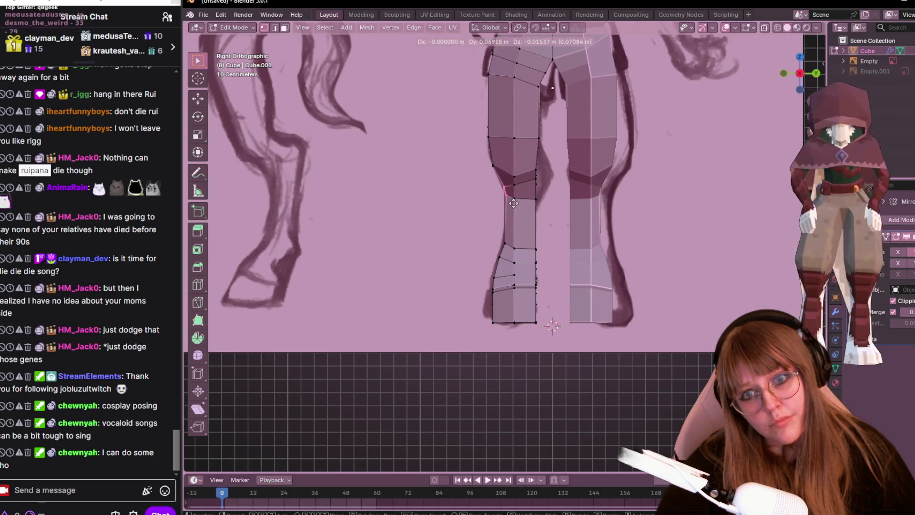